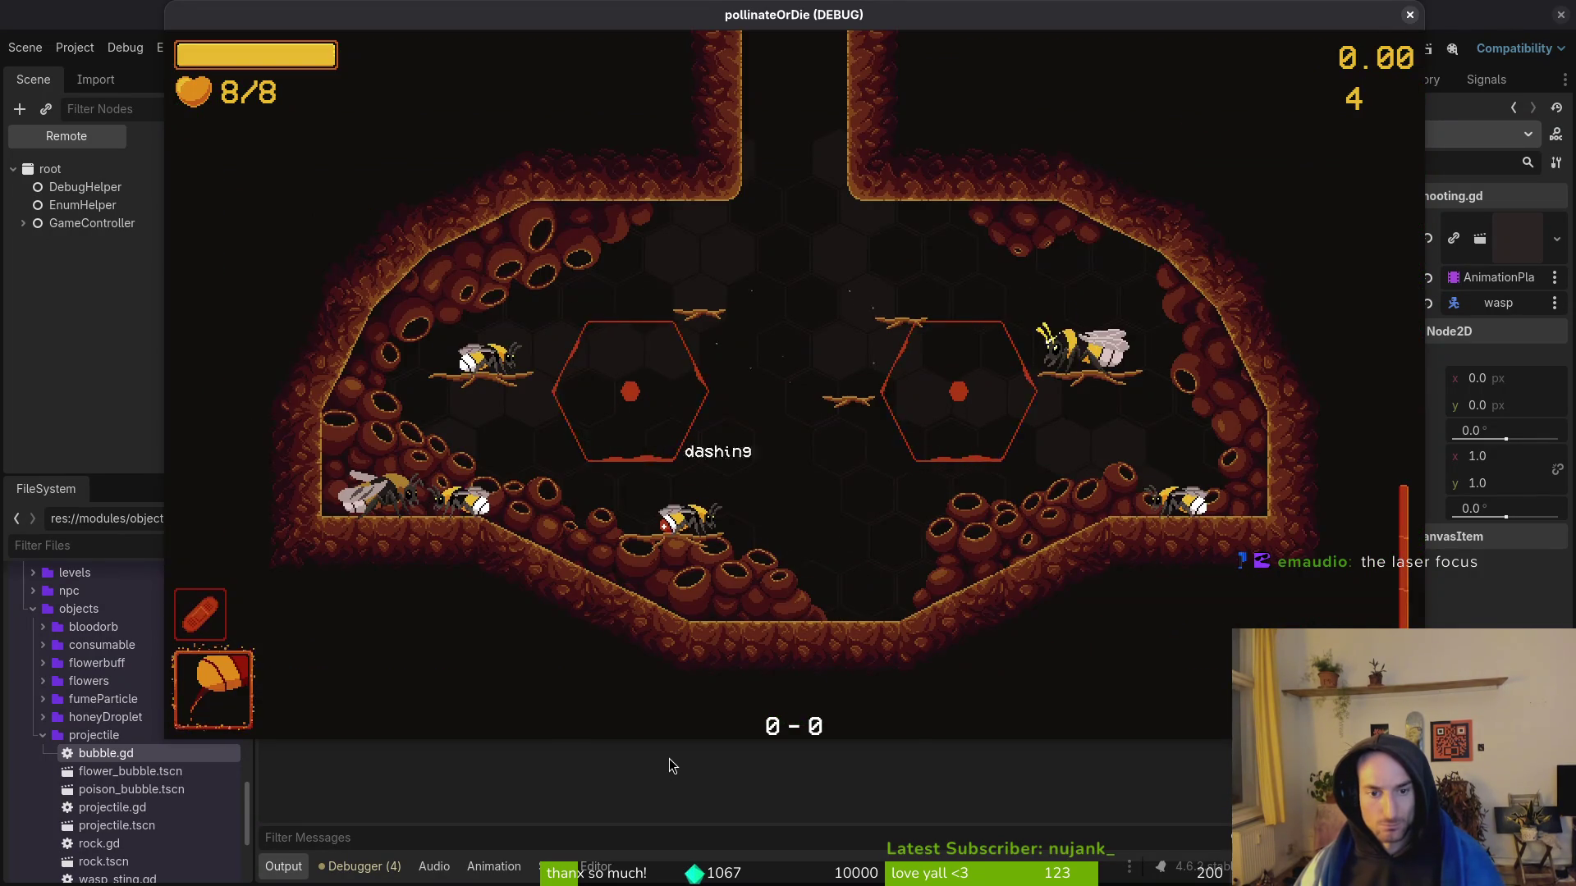
Step: Start level 2-7 from the in-game level select
key("Escape")
key("Left")
key("Left")
key("Left")
key("Down")
key("Down")
key("Down")
key("Right")
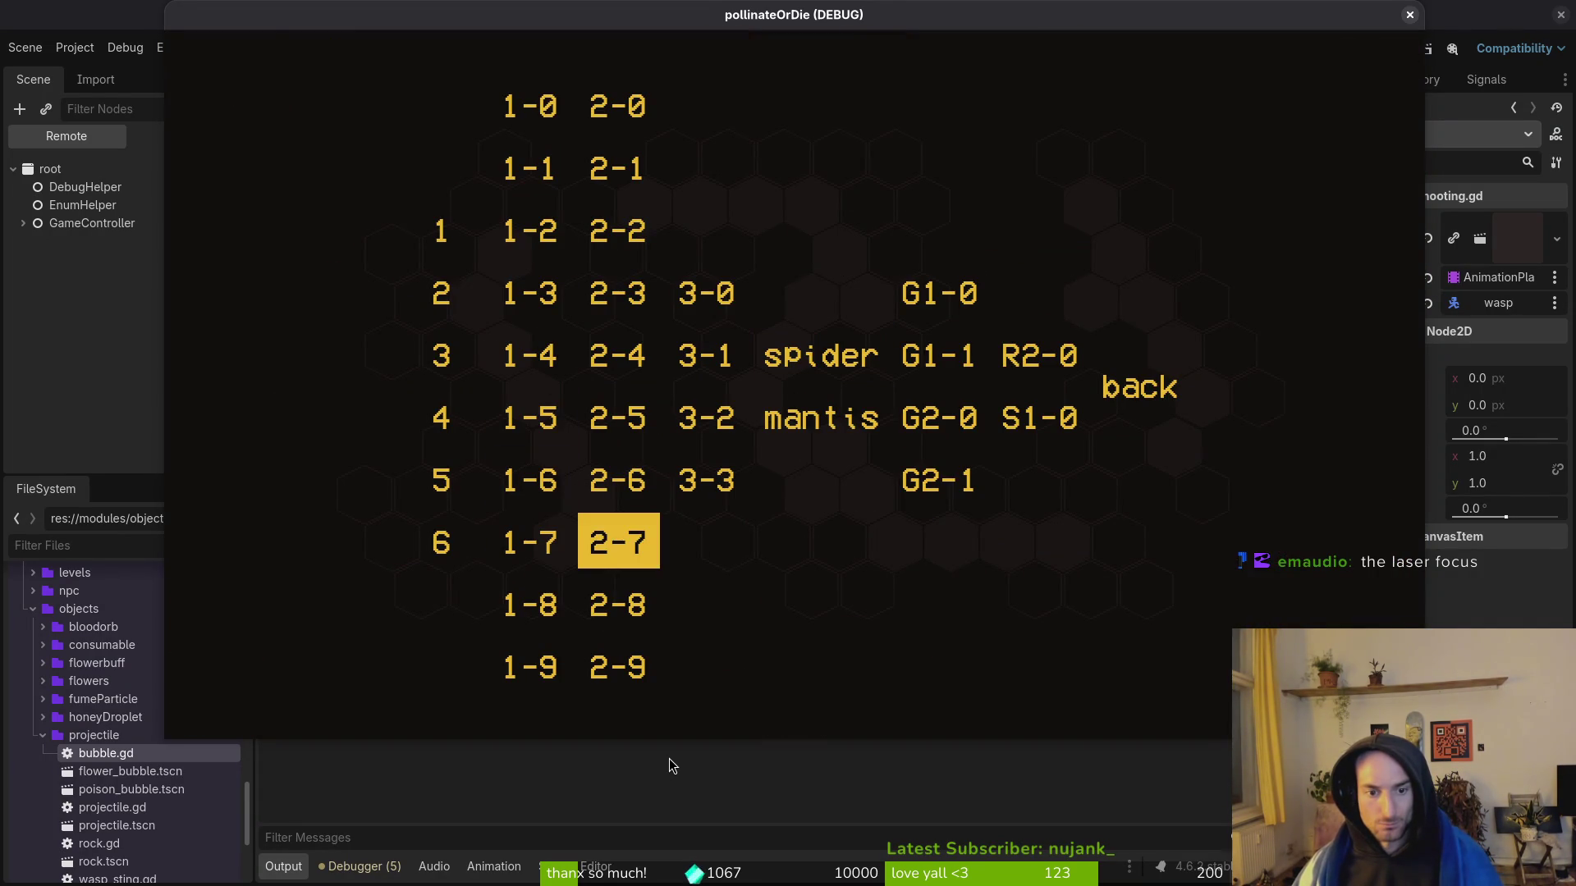
key("Return")
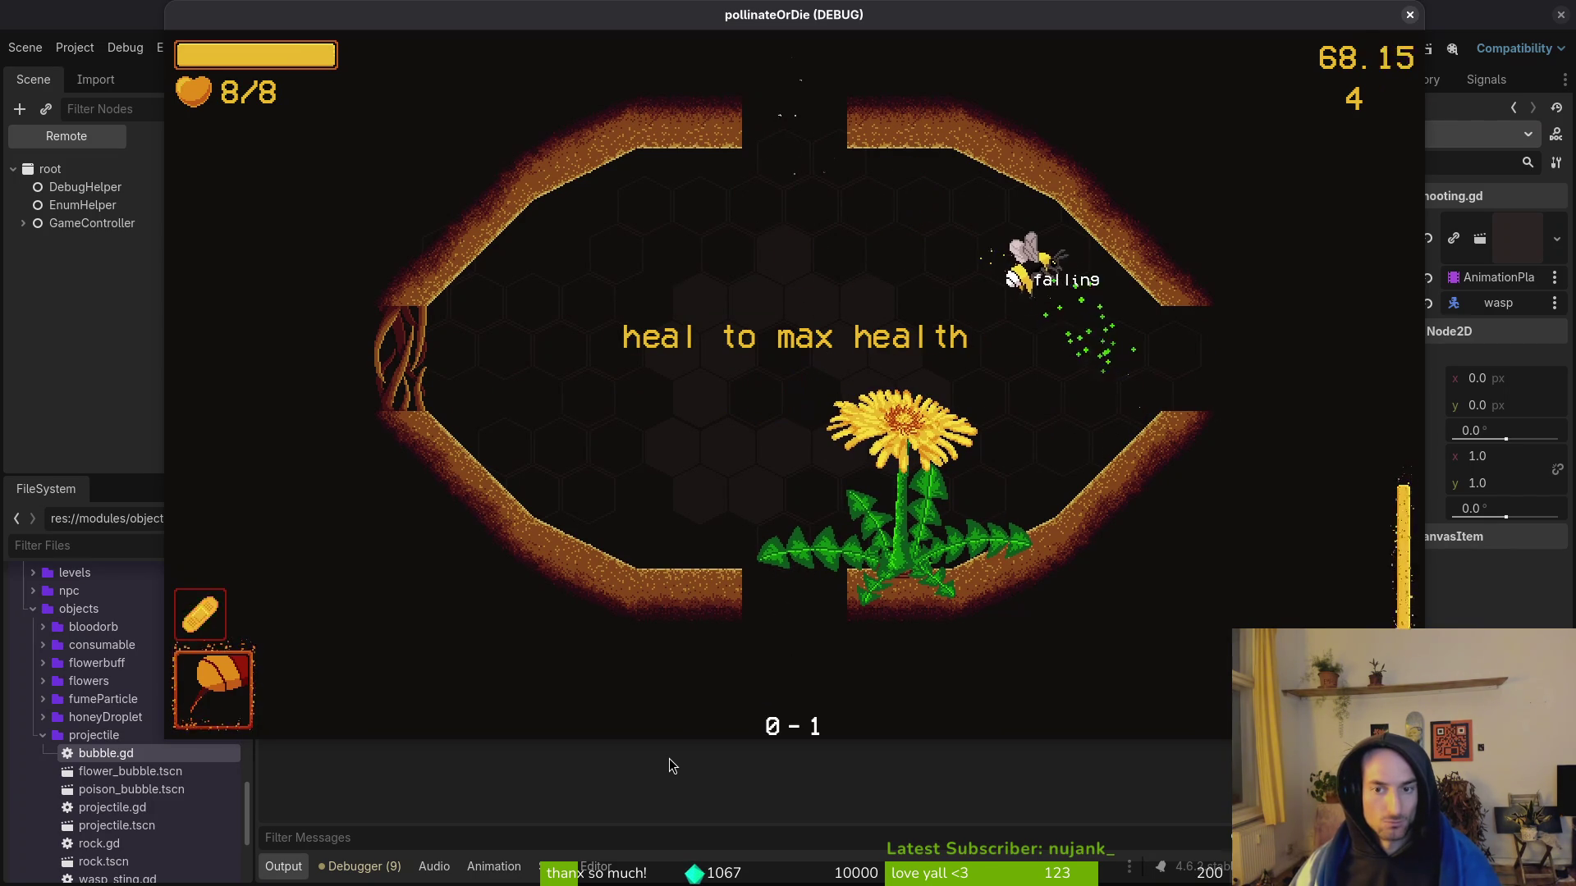
Step: Resume the paused game and close the pollinateOrDie debug window
key("Escape")
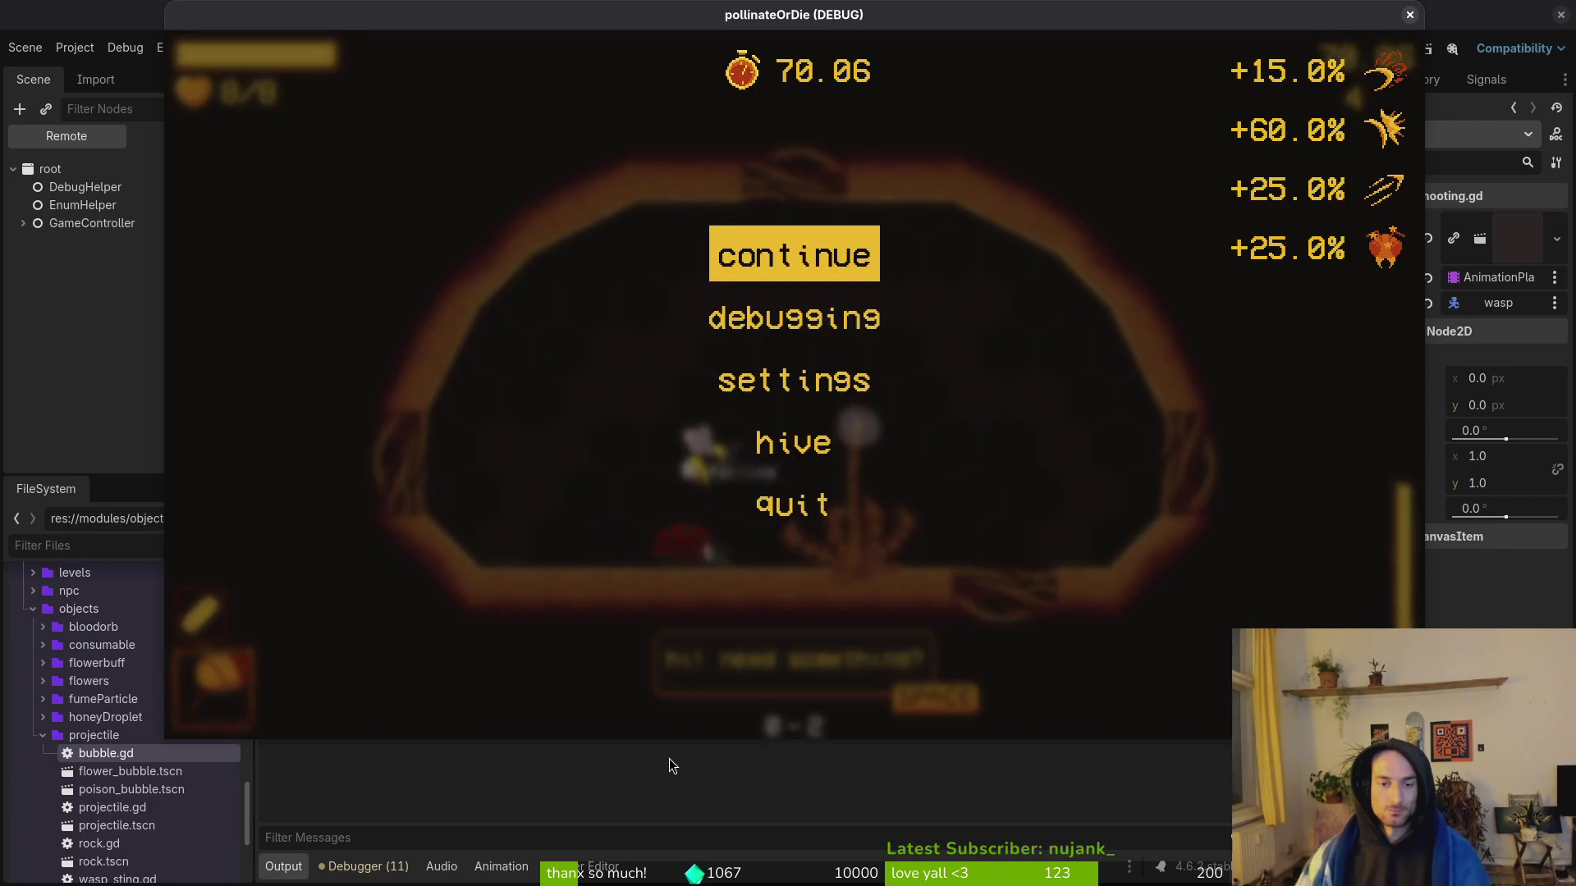
key("Escape")
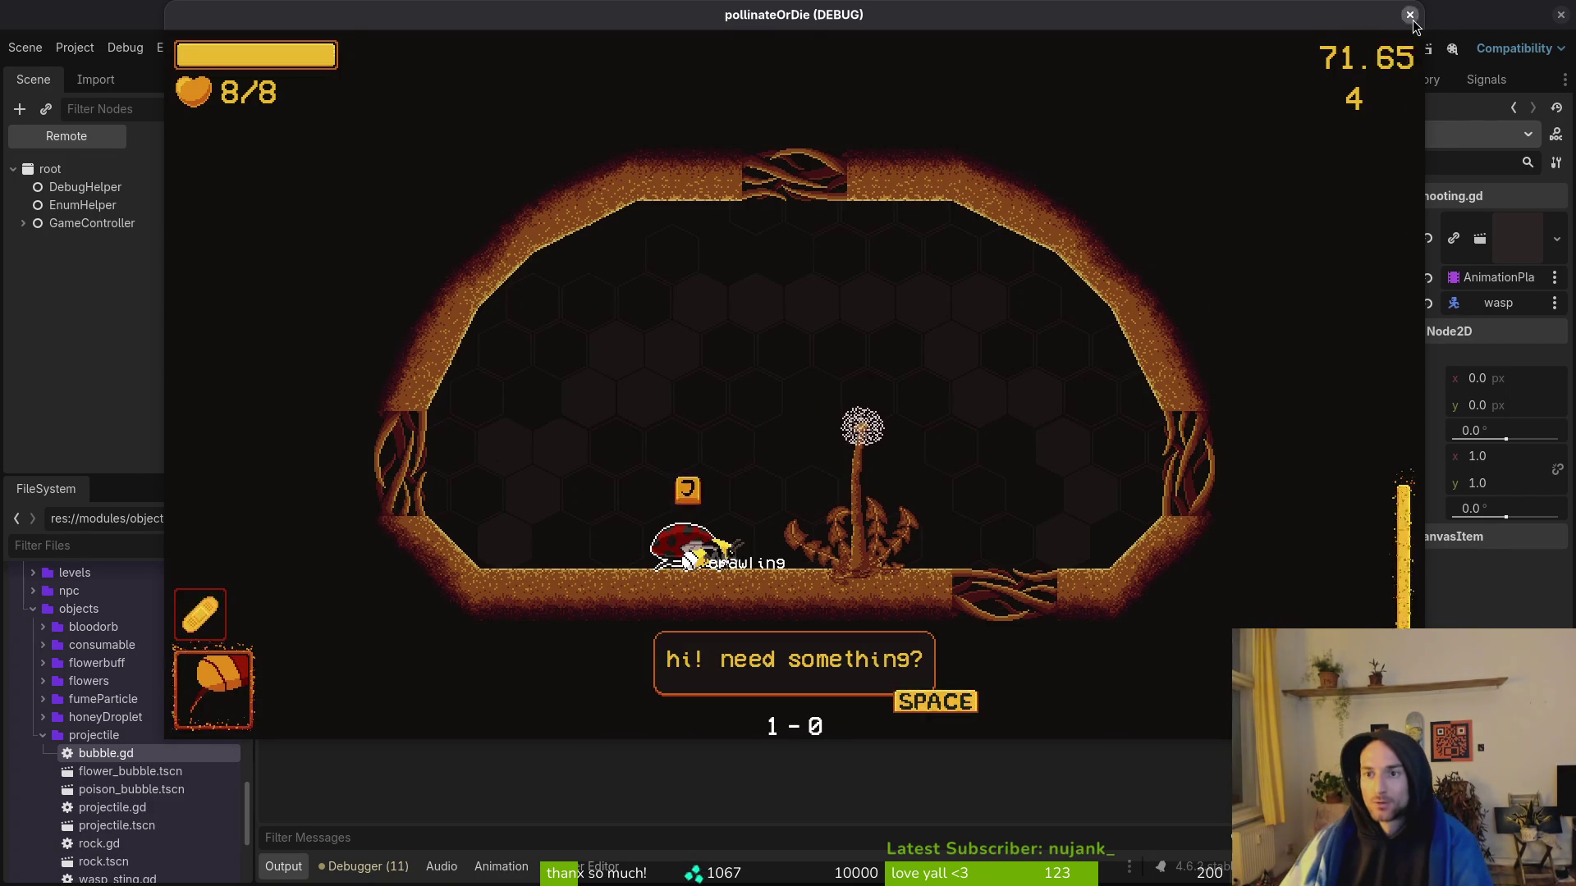
left_click(1410, 15)
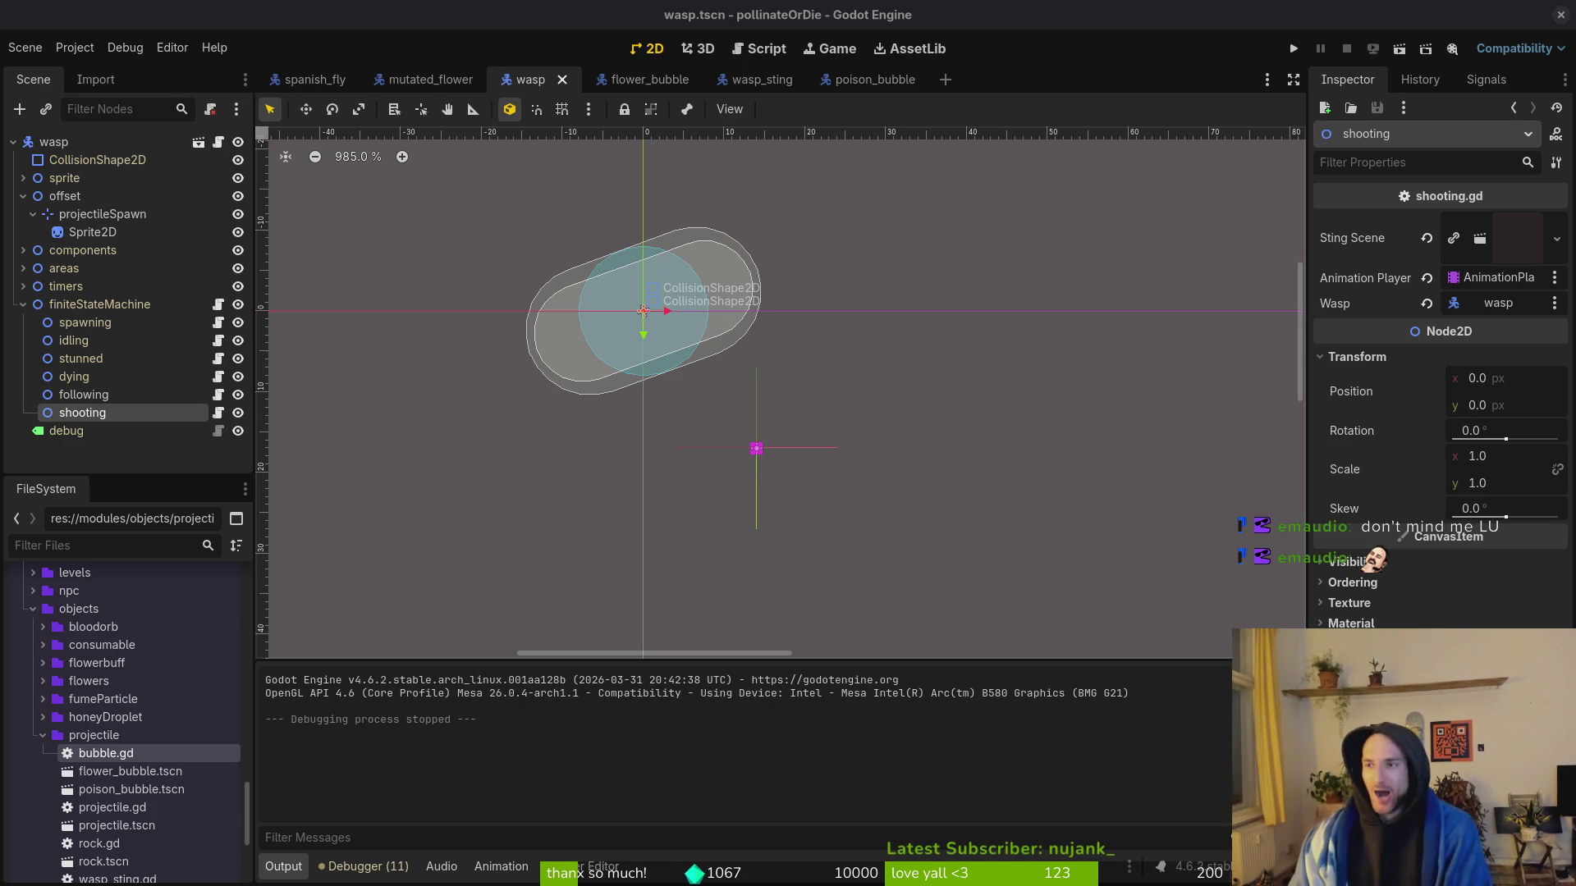
Step: Rerun the project, continue the saved game, and start level 2-8 from the level select
key("F5")
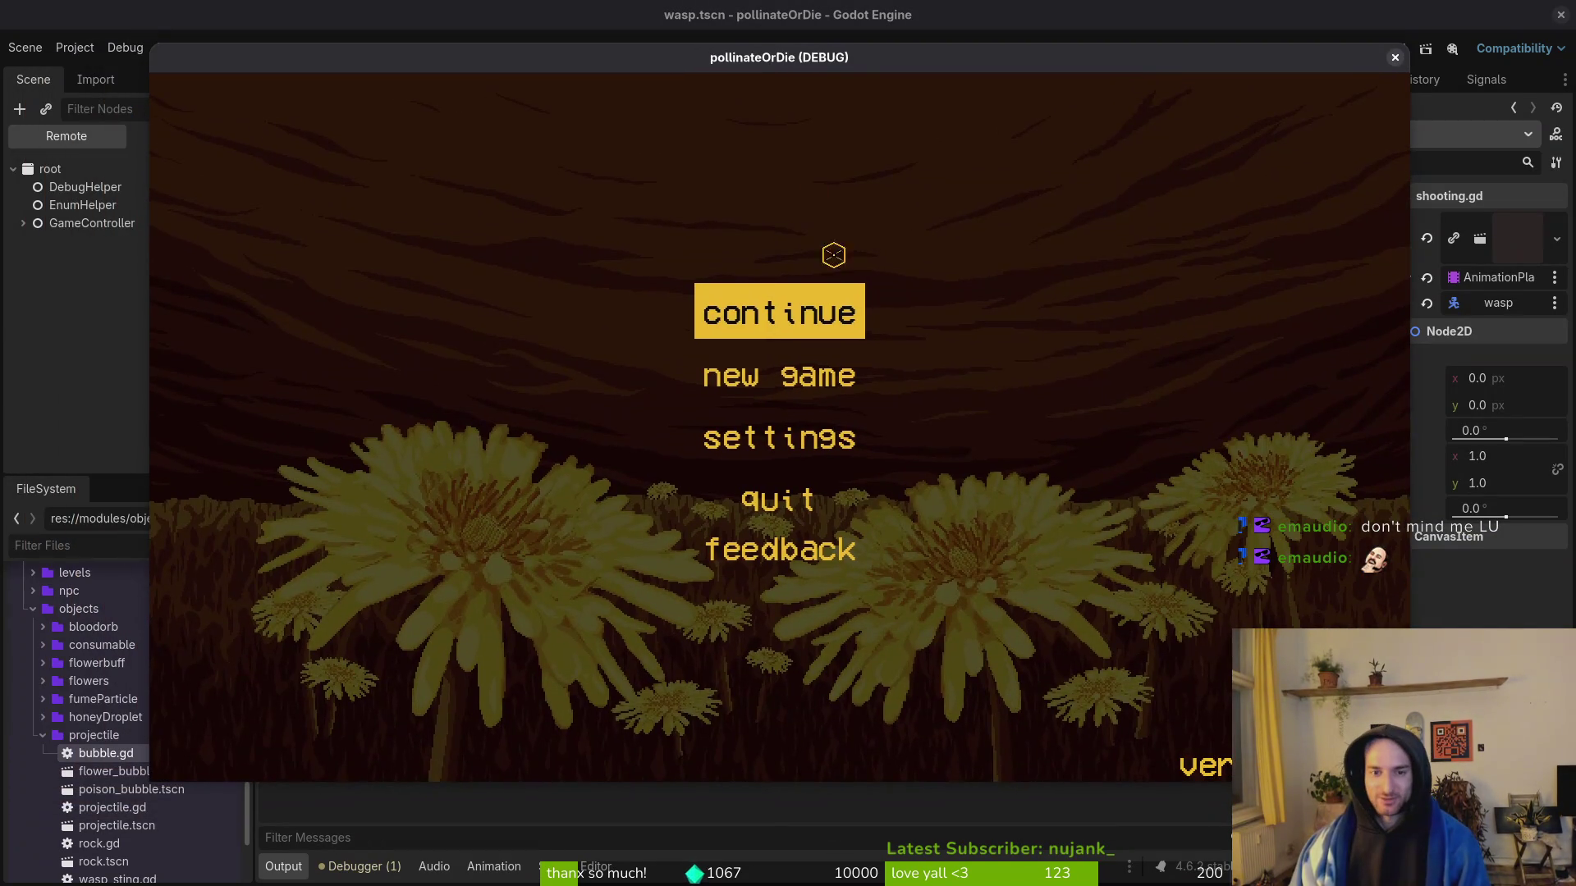
left_click(789, 288)
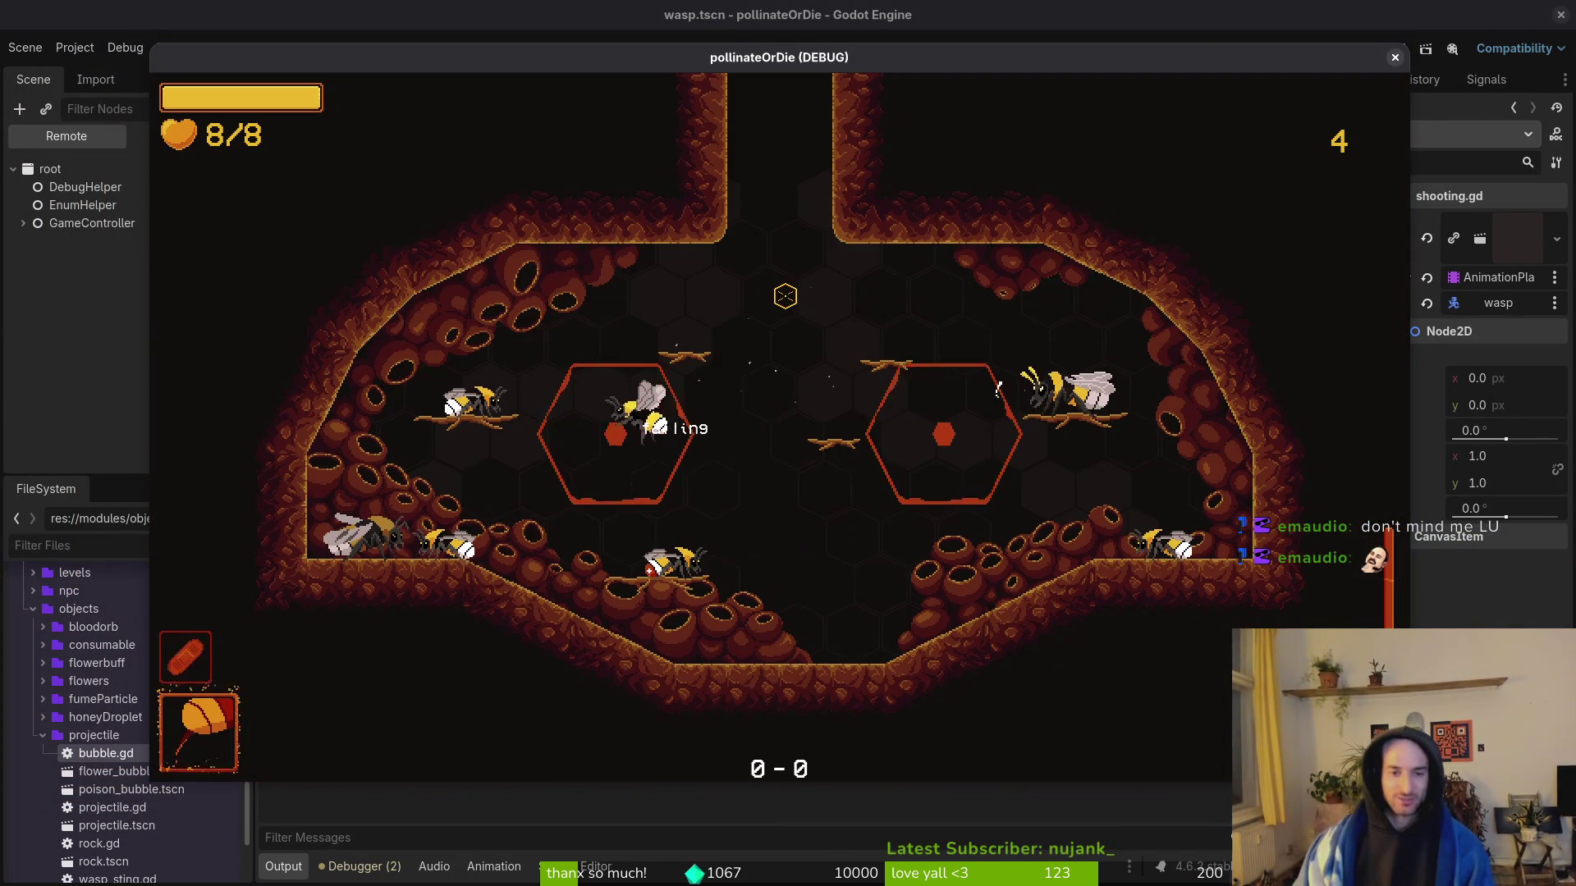
key("Escape")
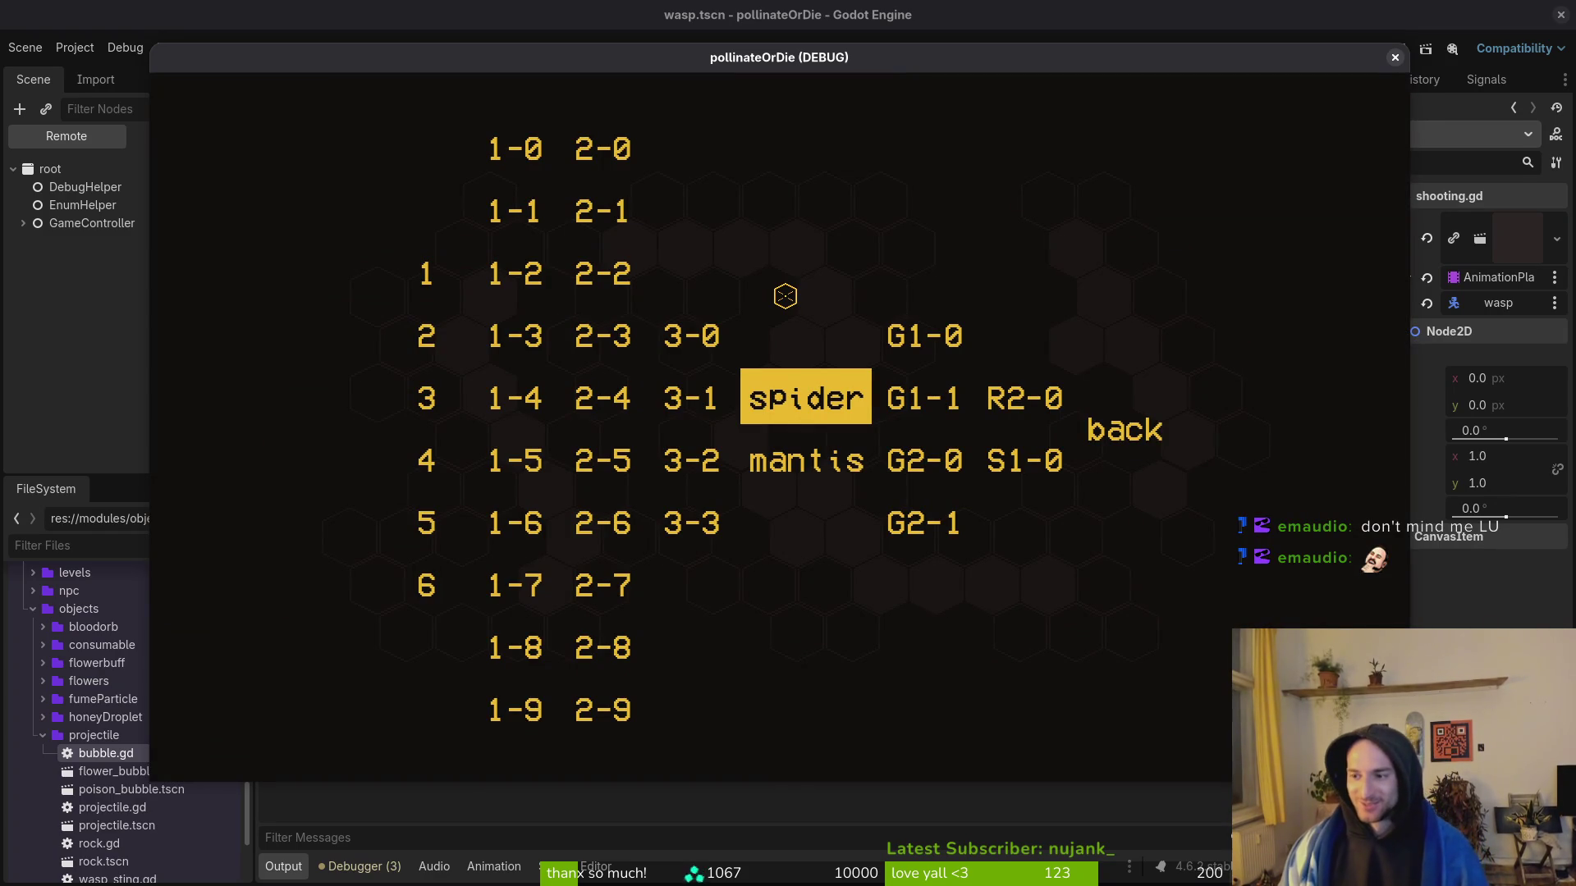
key("Down")
key("Left")
key("Left")
key("Left")
key("Right")
key("Down")
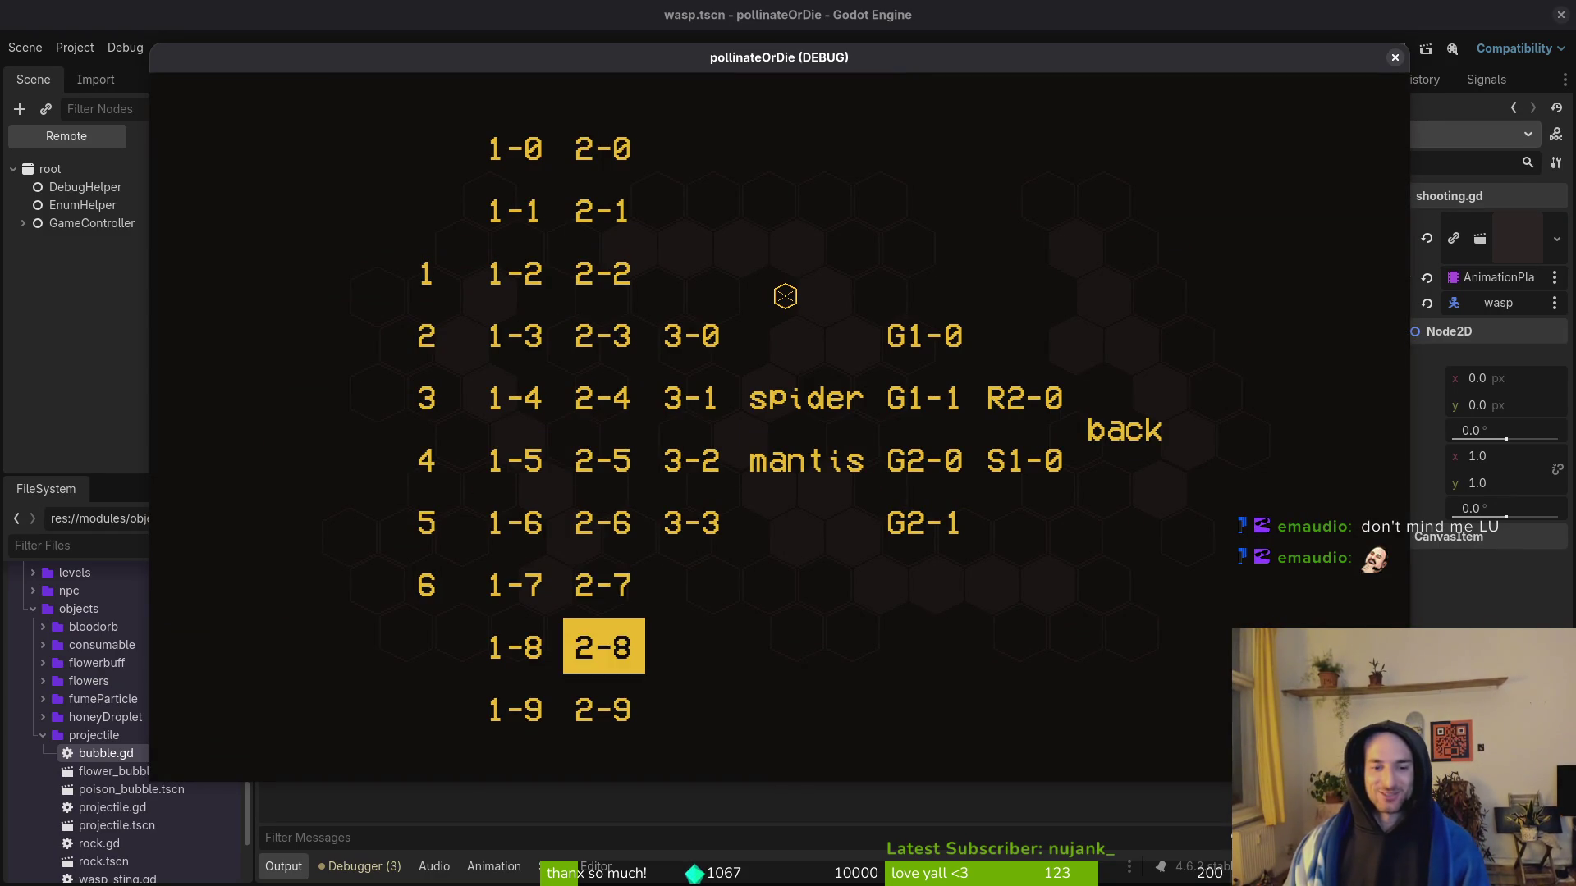
key("Return")
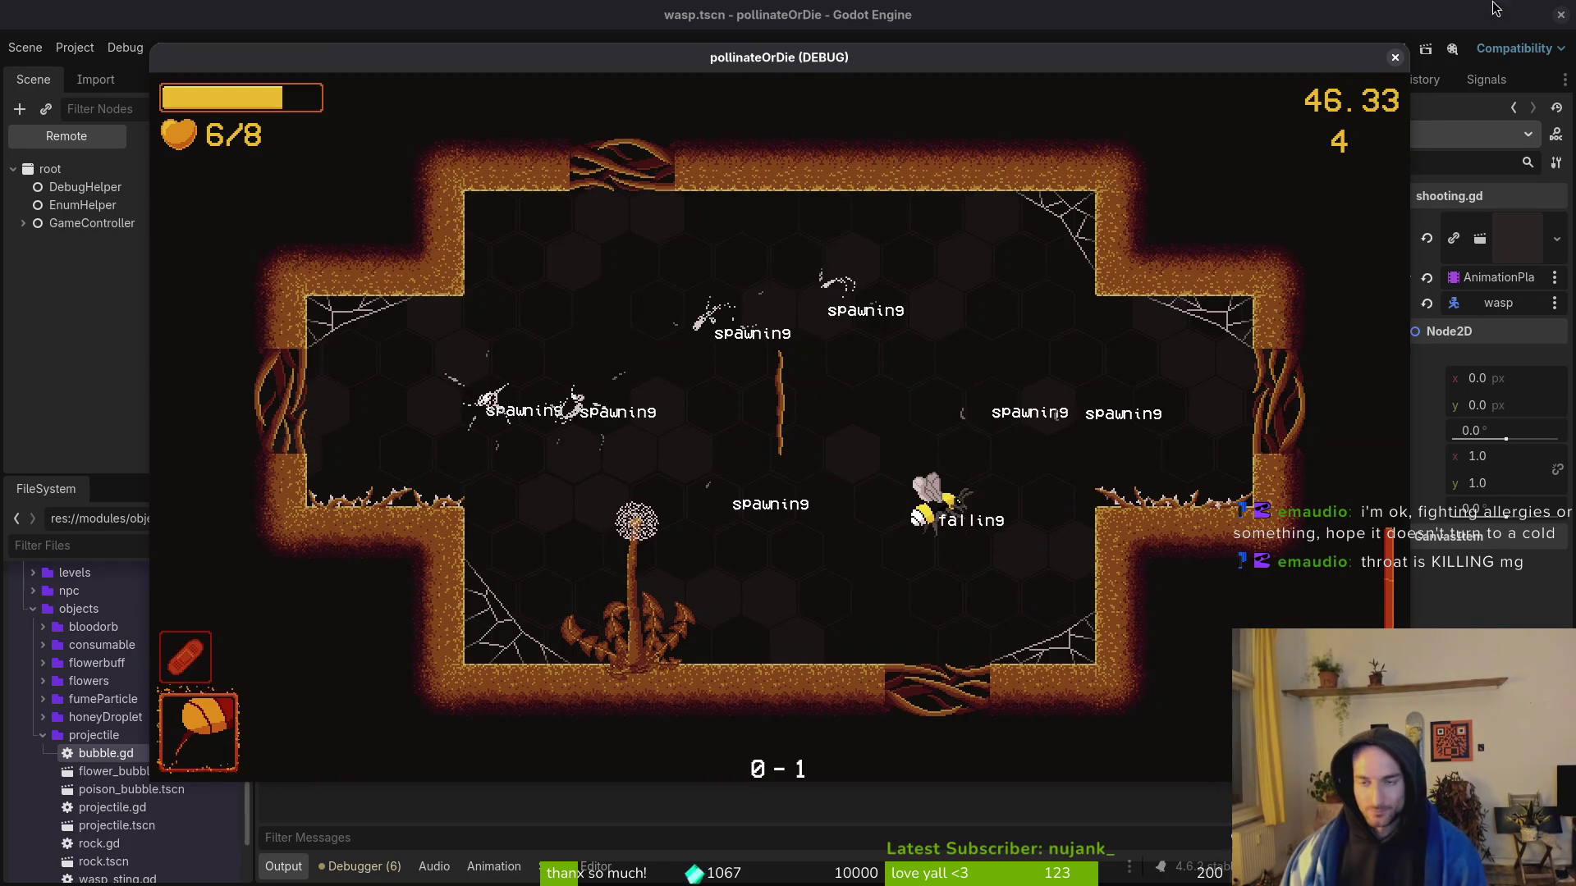
Step: Close the debug game and switch to the terminal editor showing spanishFly/bubble.gd
left_click(1392, 59)
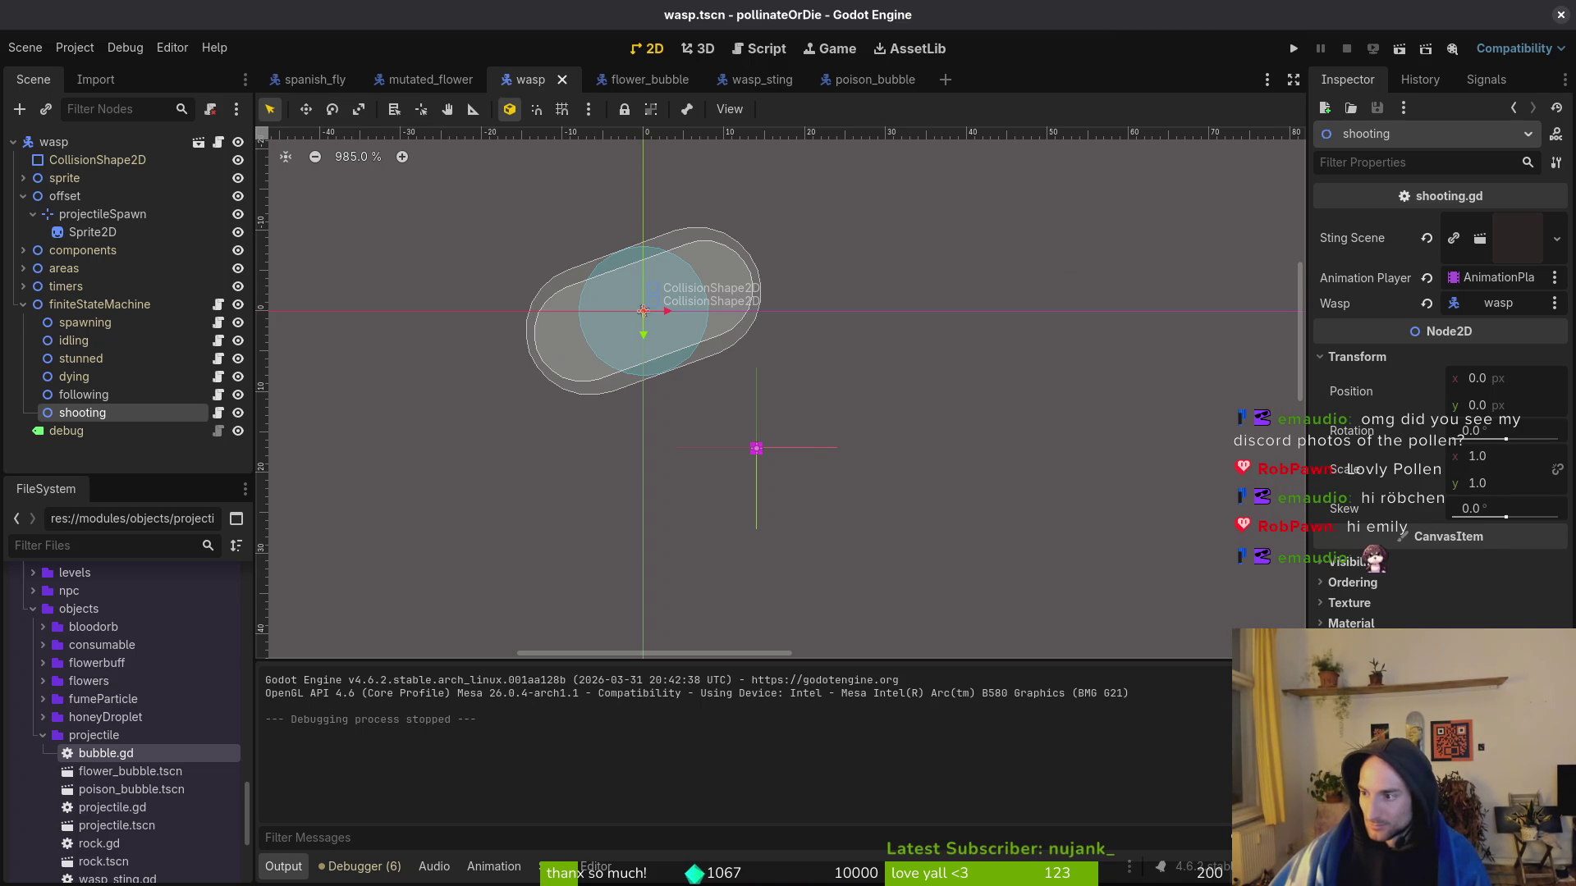
key("alt+Tab")
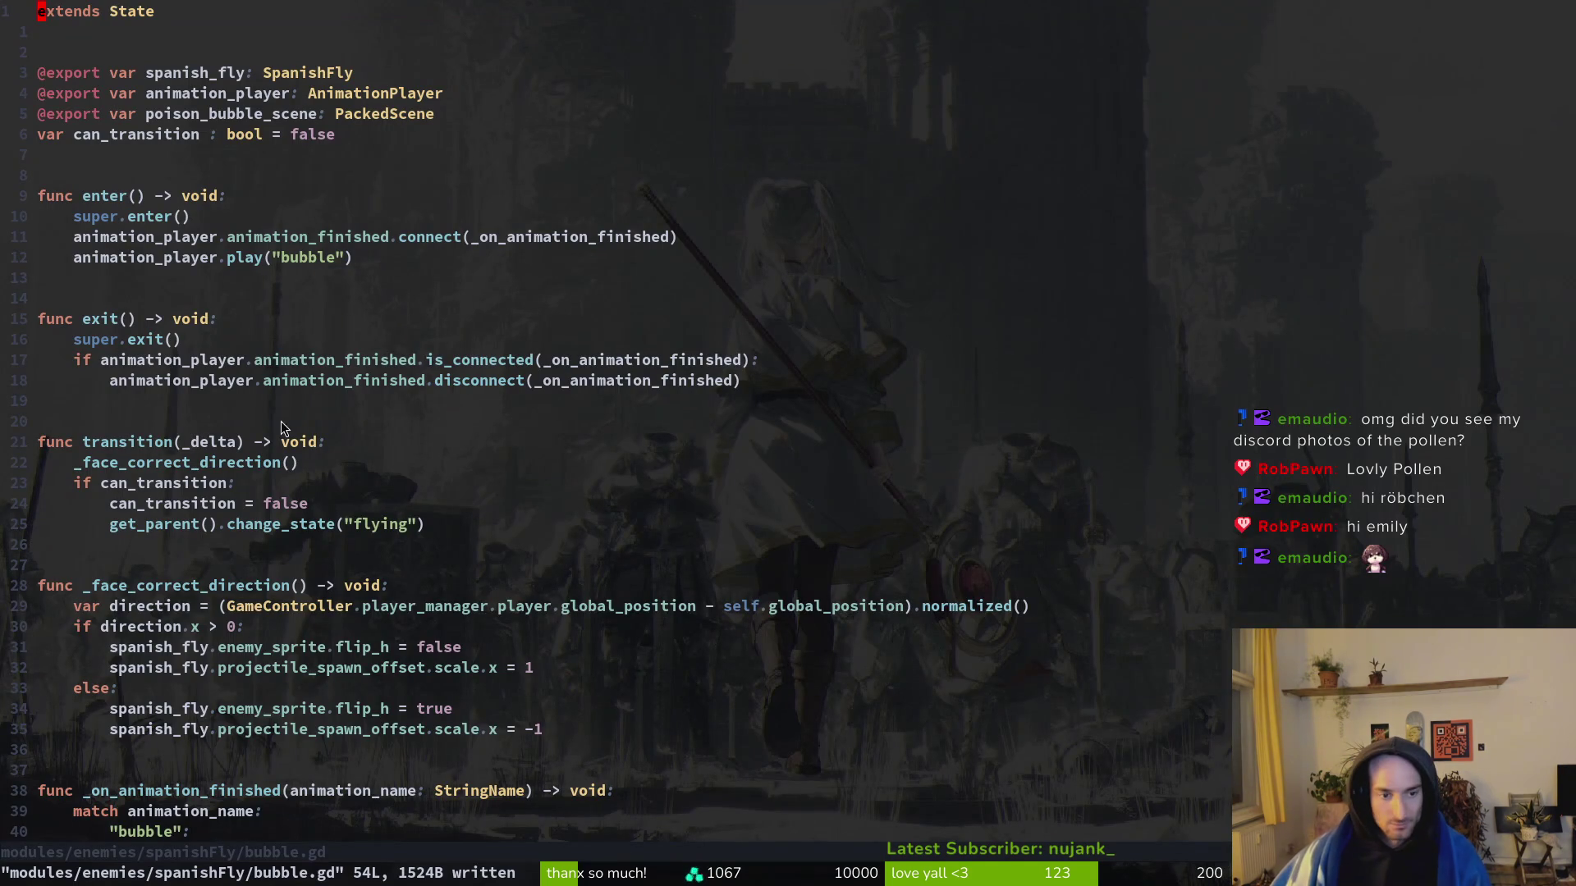
Step: Open spanish_fly.gd through the file finder using the search 'spflyfly'
key("ctrl+6")
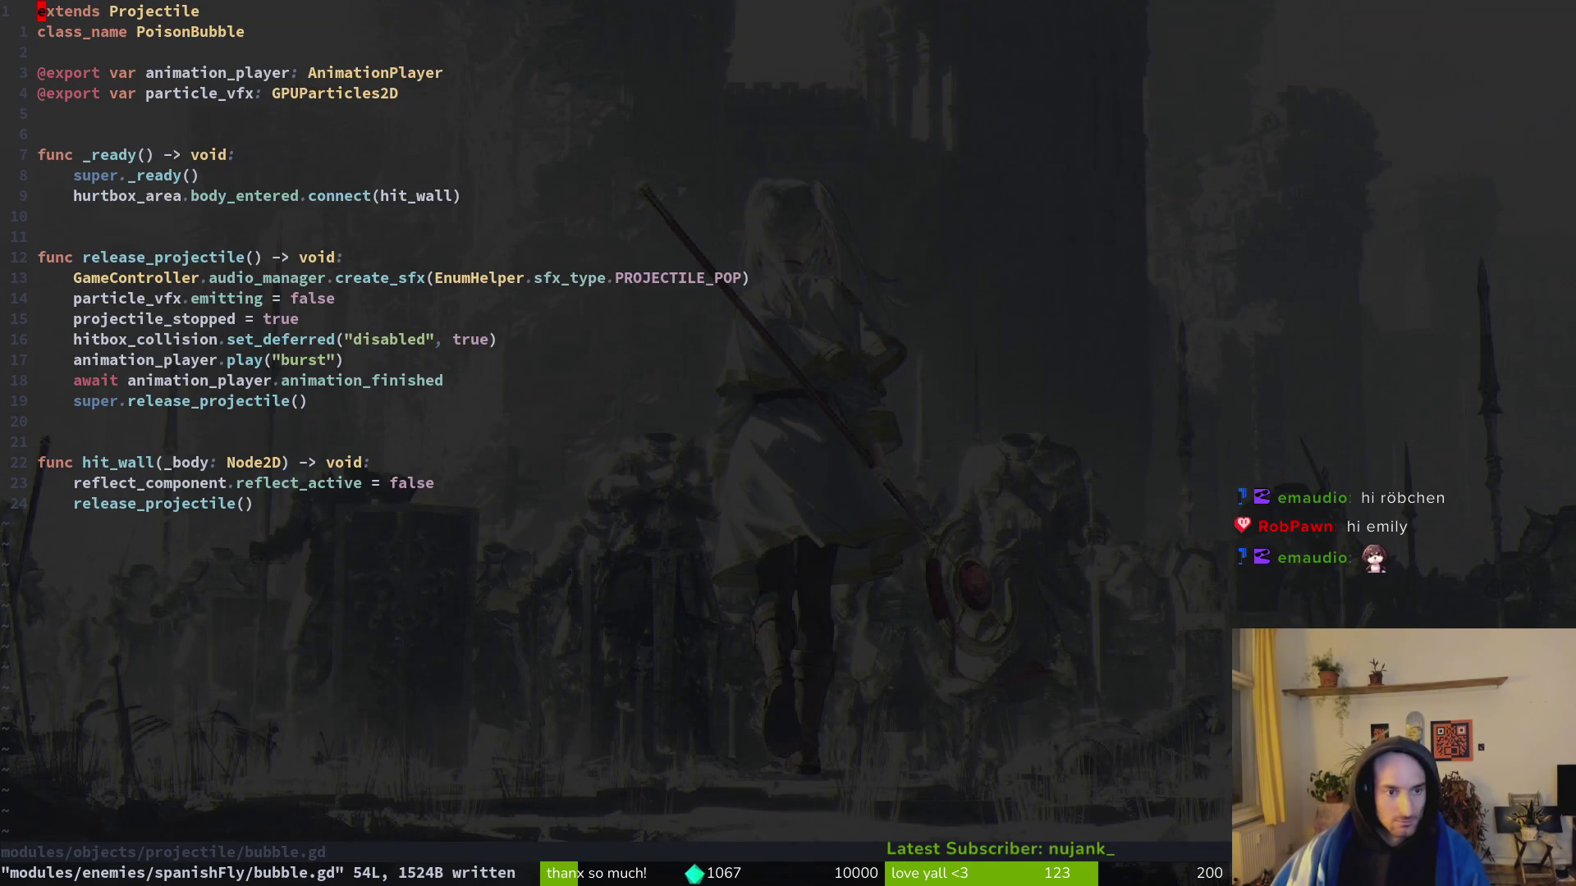
key("ctrl+6")
key("space")
key("f")
key("f")
type("spflyfly")
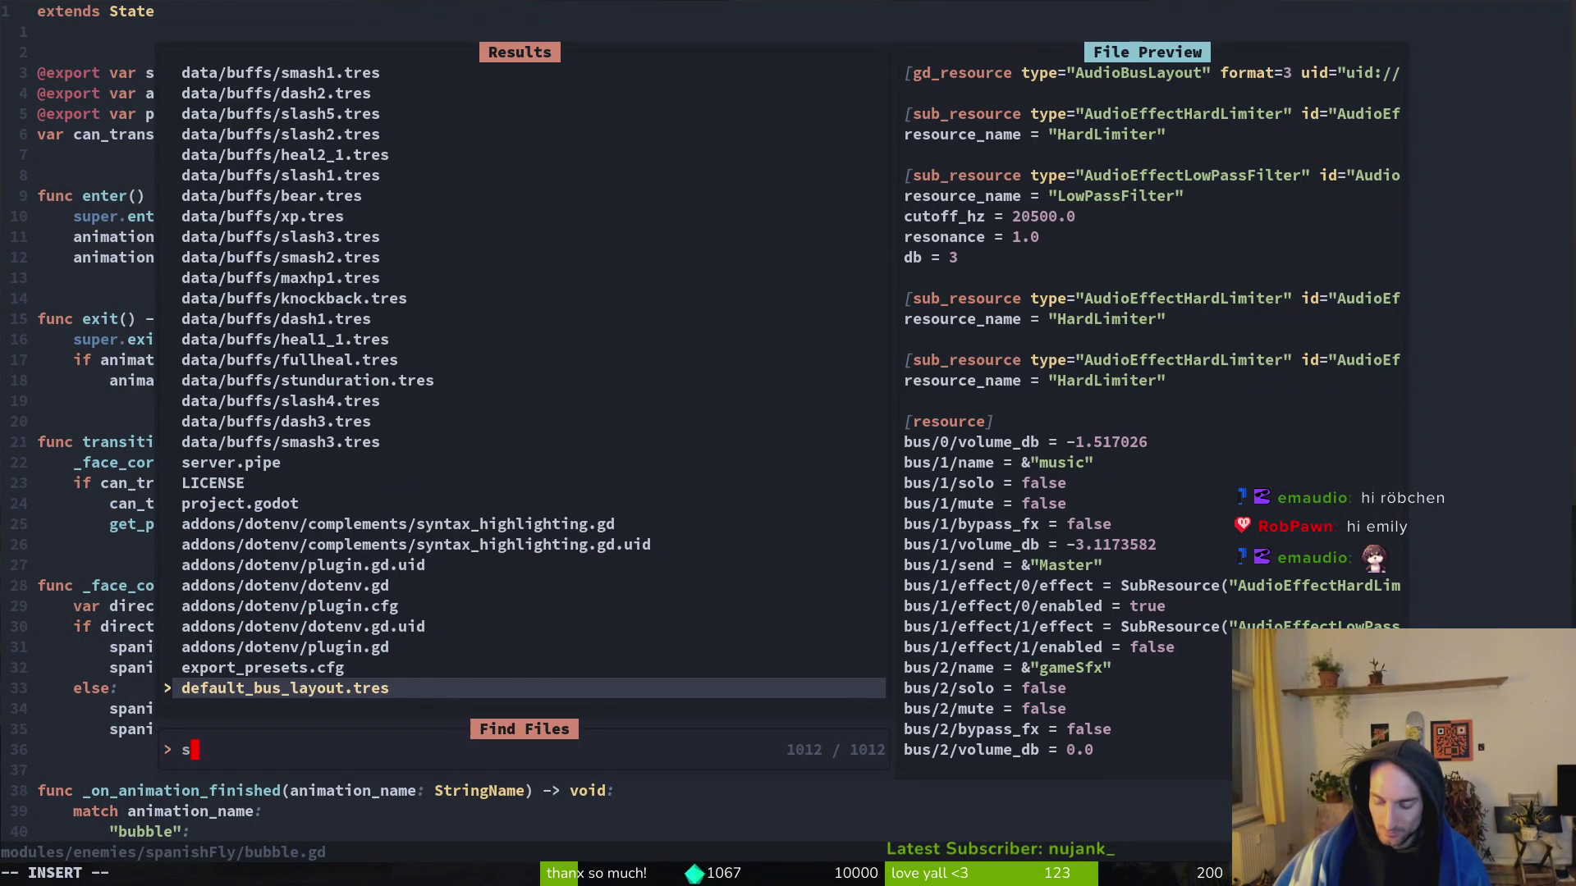
key("Up")
key("Up")
key("Return")
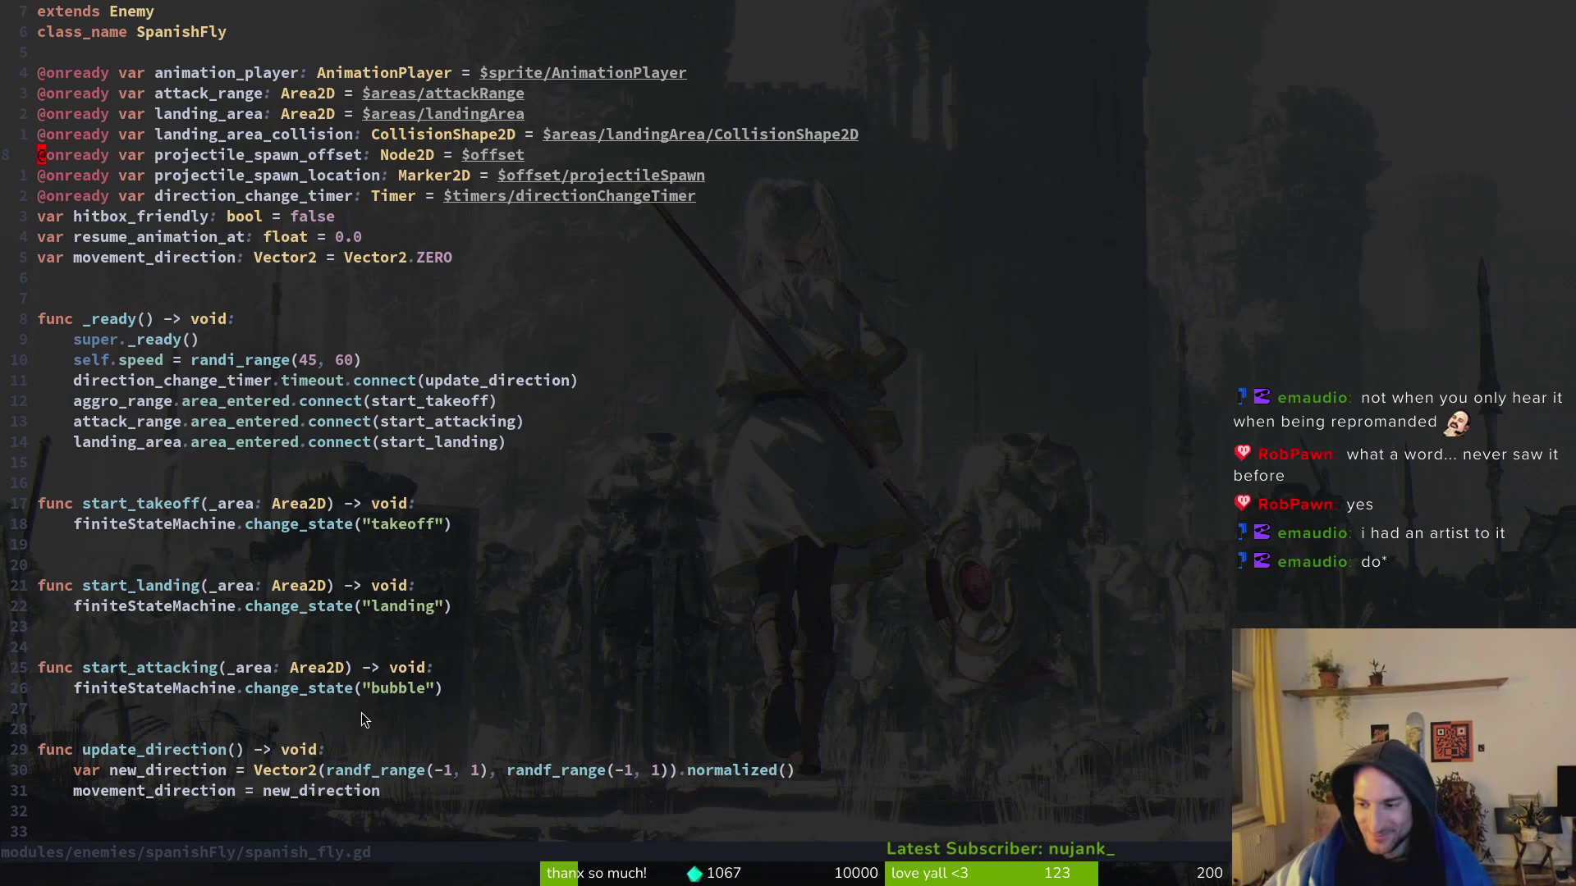
Step: Save spanish_fly.gd and search the file finder for 'landing', selecting spanishFly/landing.gd
scroll(427, 656, "down", 4)
scroll(419, 579, "up", 4)
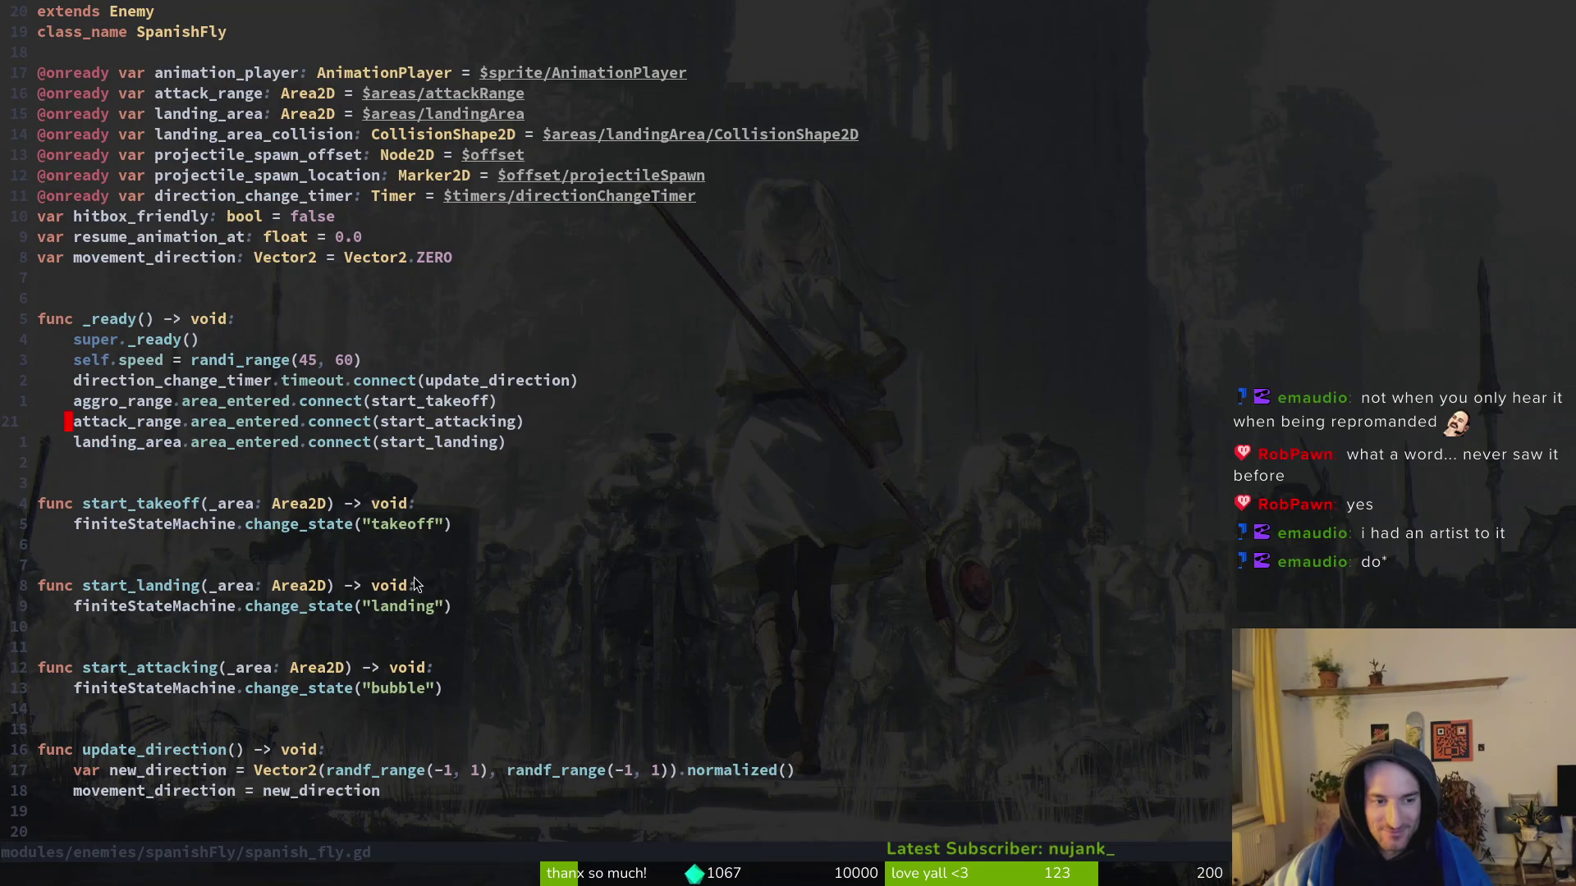
key("ctrl+s")
left_click(349, 606)
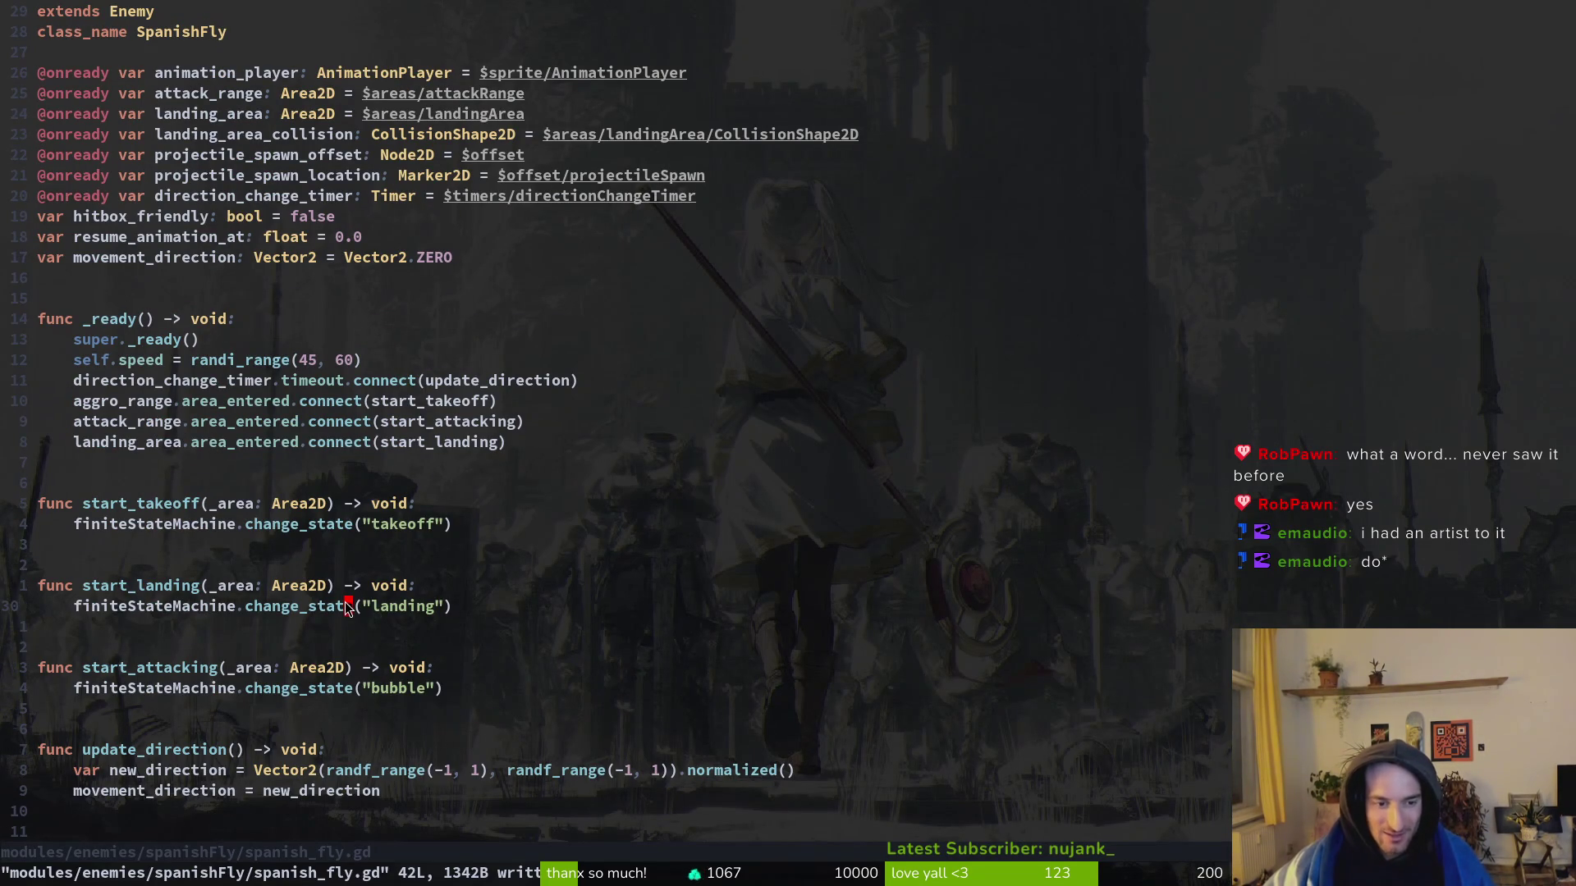
key("space")
key("f")
key("f")
type("landing")
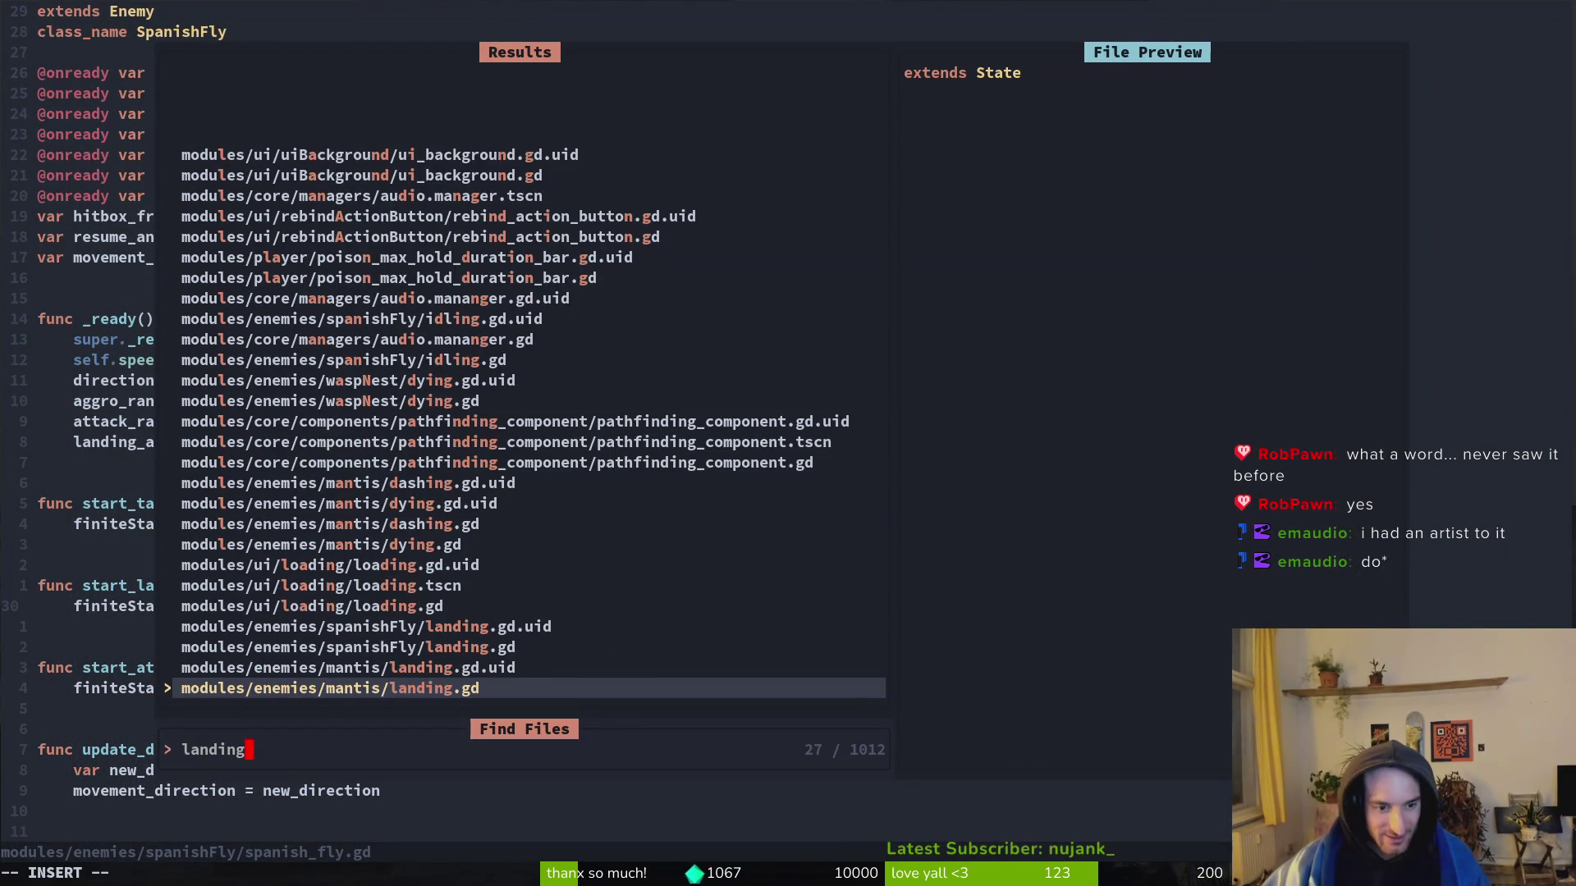
key("Up")
key("Up")
Step: Open landing.gd, change enter()'s play("bubble") to play("flyLand"), and save
key("Return")
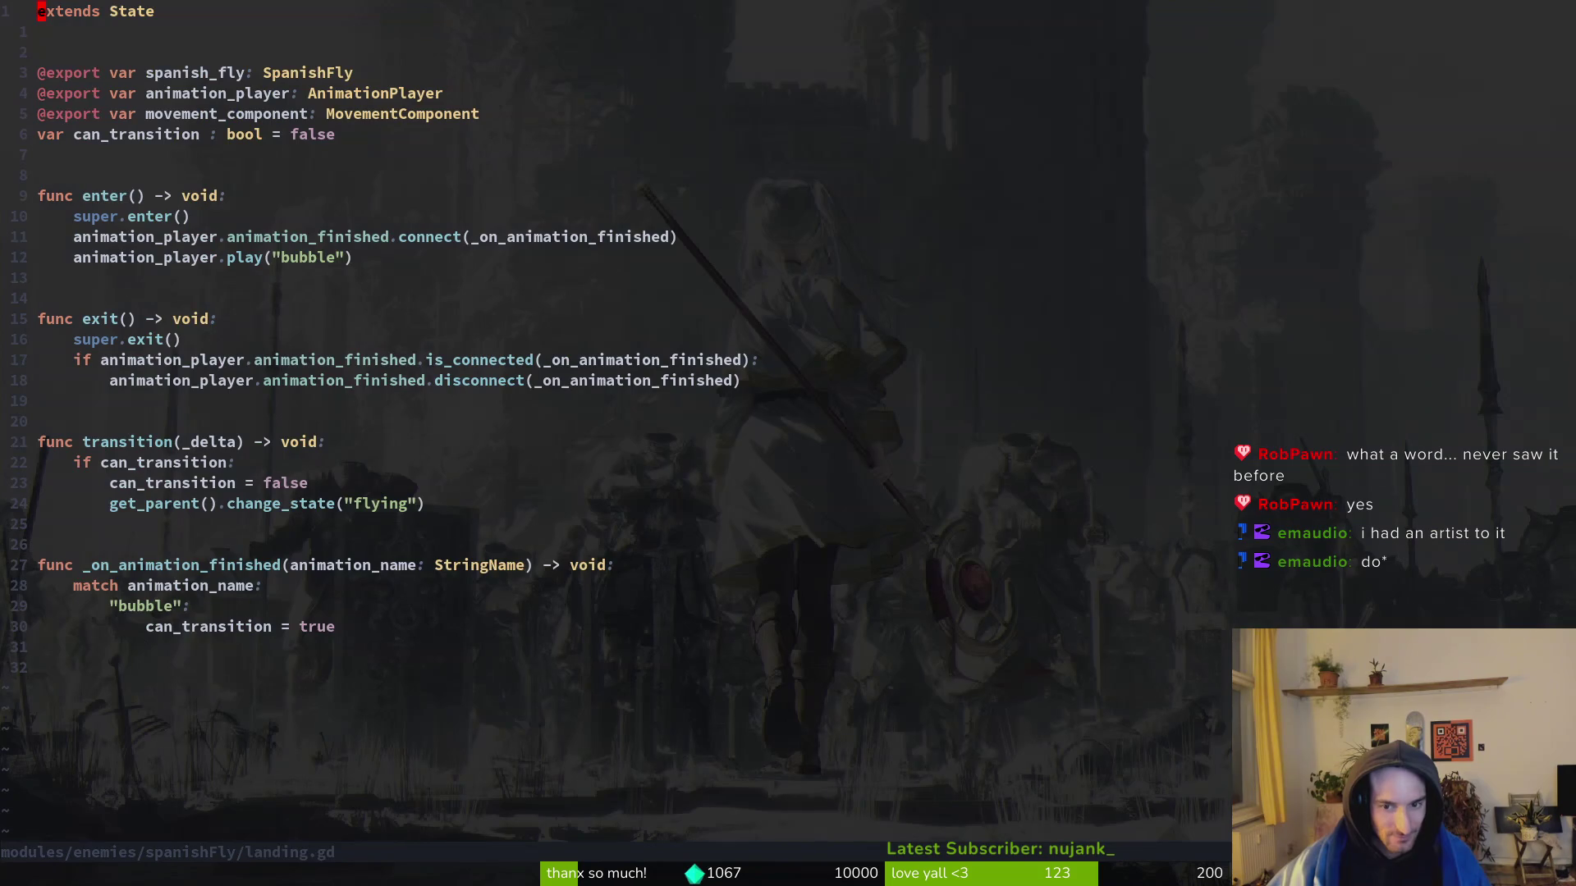
key("braceright")
key("braceright")
key("braceright")
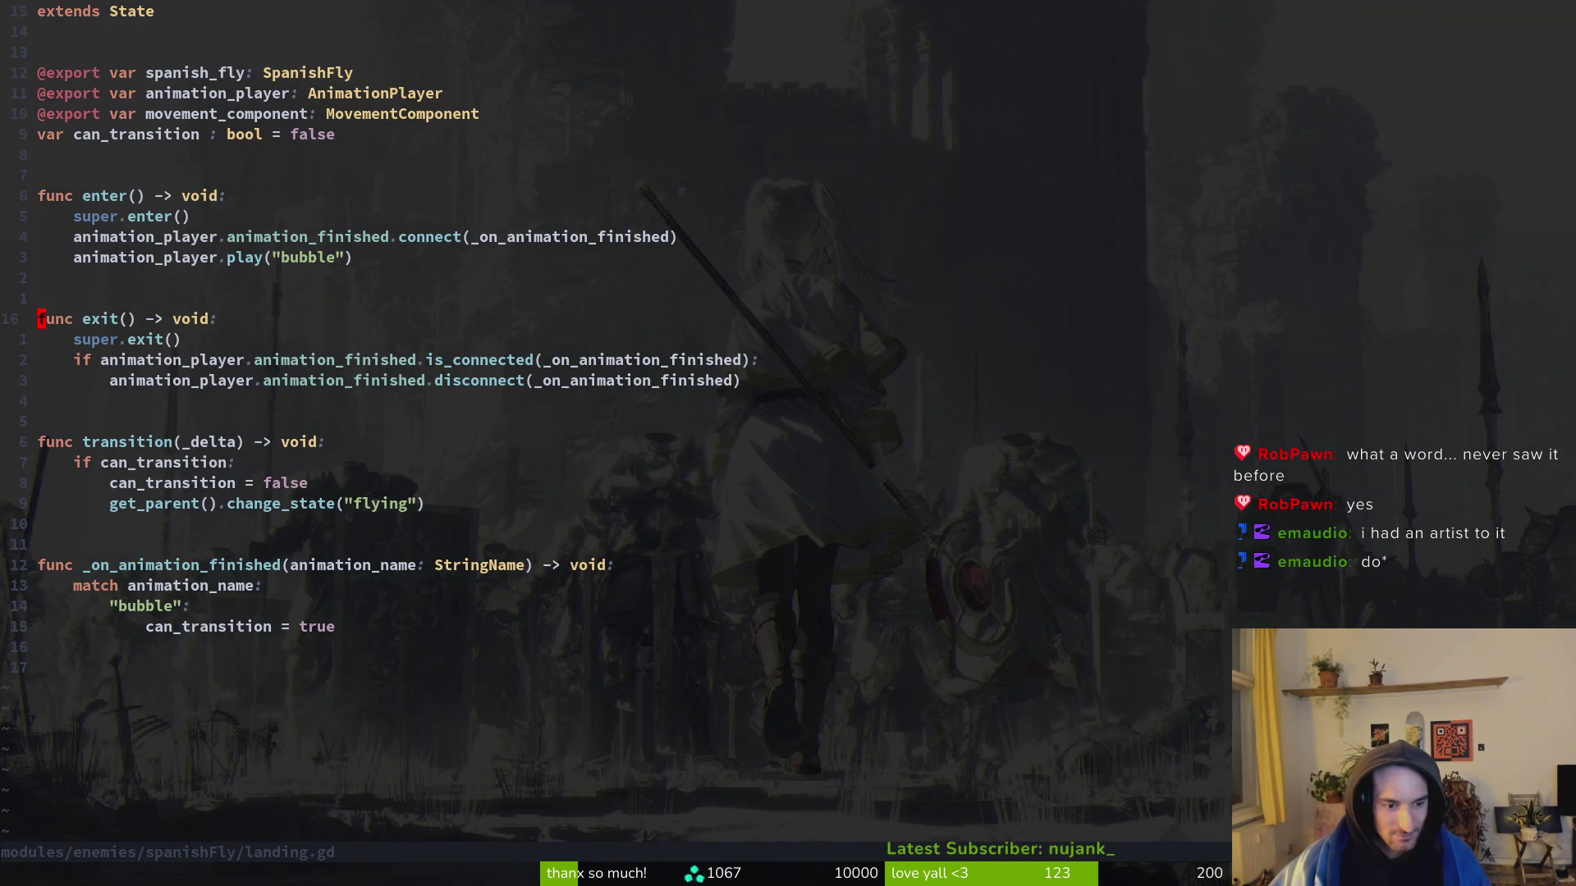
key("k")
key("j")
key("k")
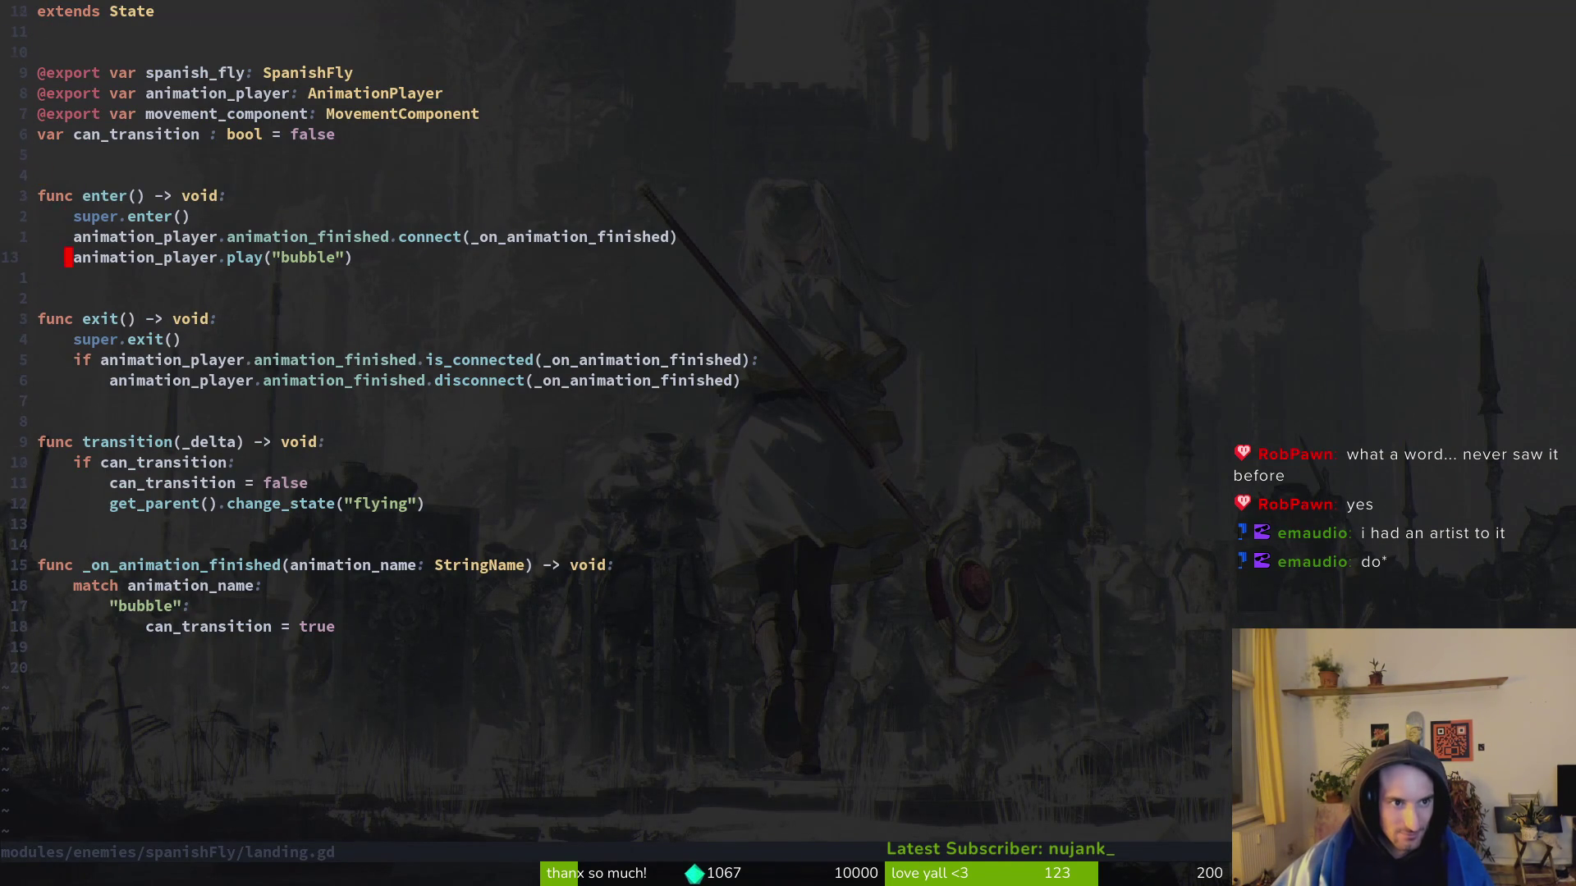
key("k")
key("k")
key("k")
key("j")
key("j")
key("j")
key("j")
key("j")
key("j")
key("w")
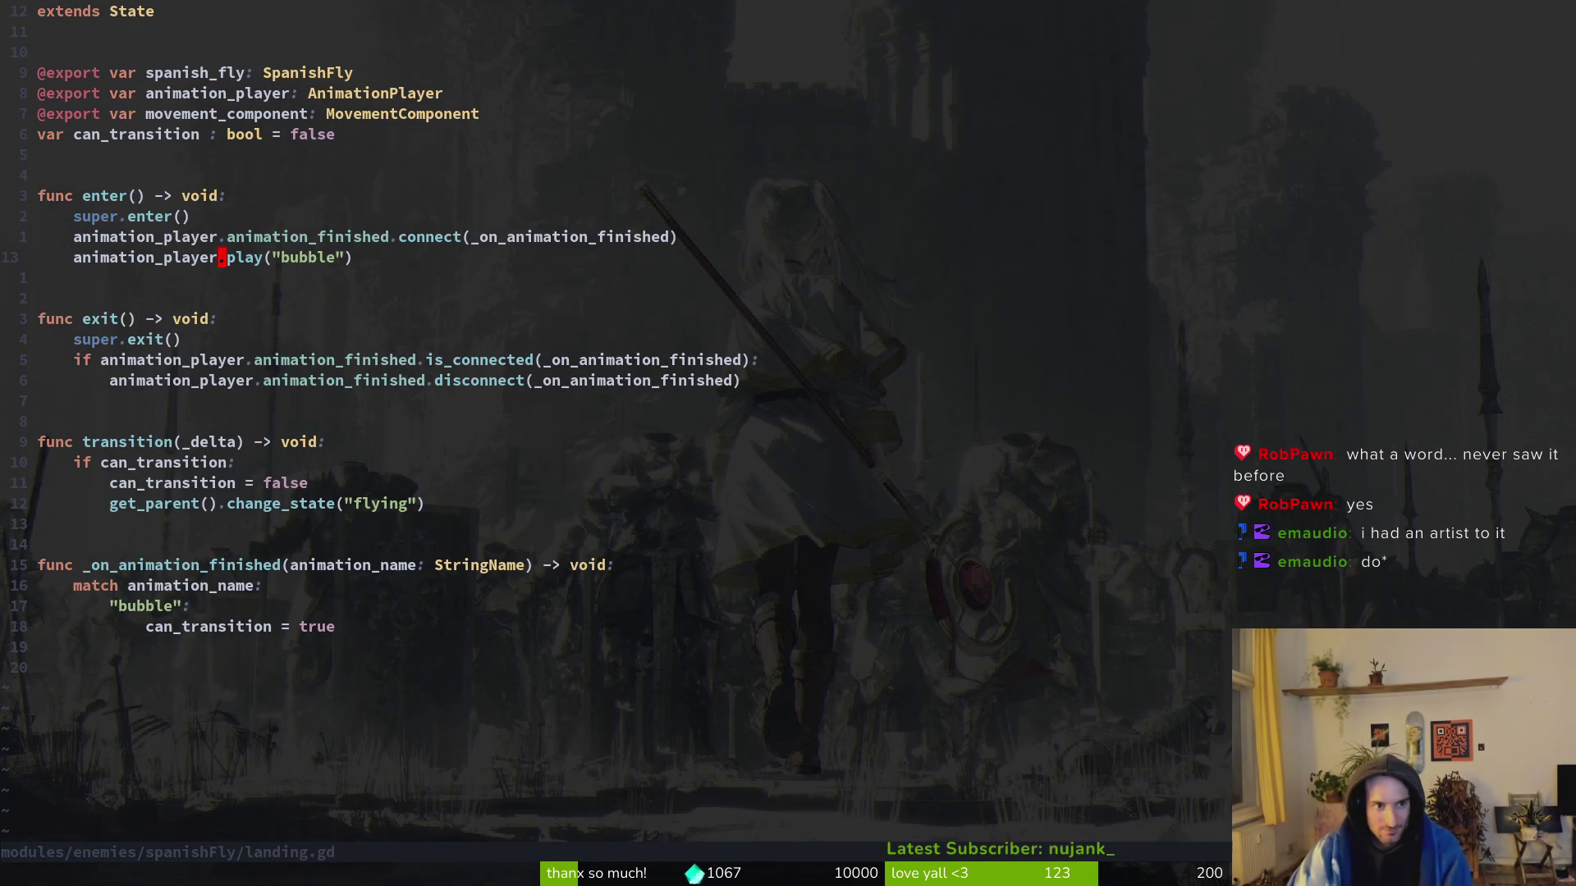
key("w")
key("w")
key("w")
key("c")
key("i")
key("quotedbl")
type("landing")
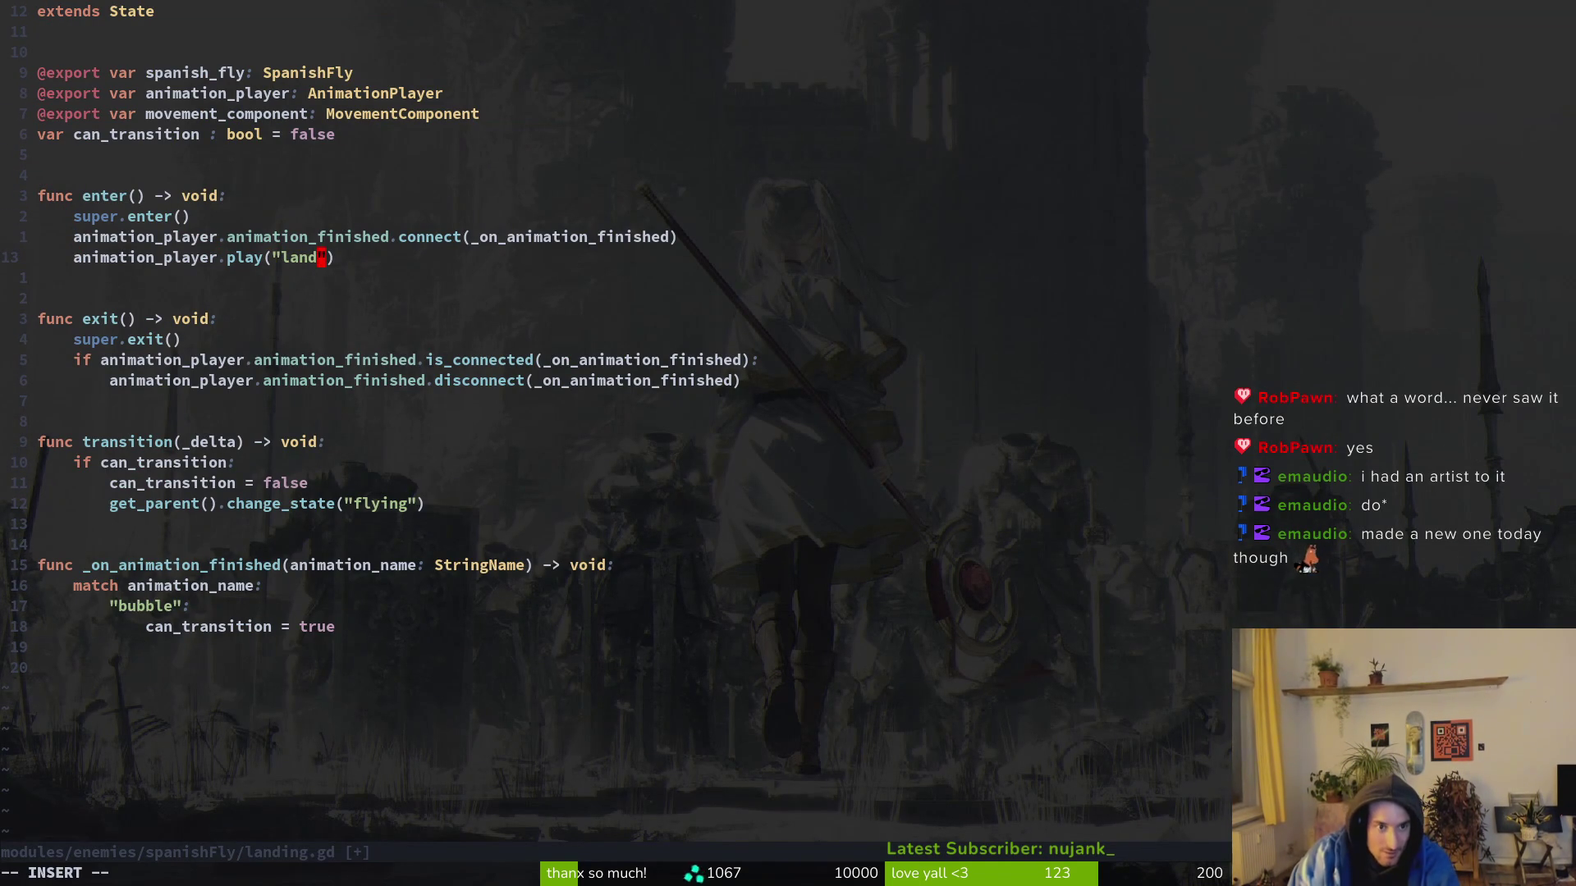
key("BackSpace")
key("BackSpace")
key("BackSpace")
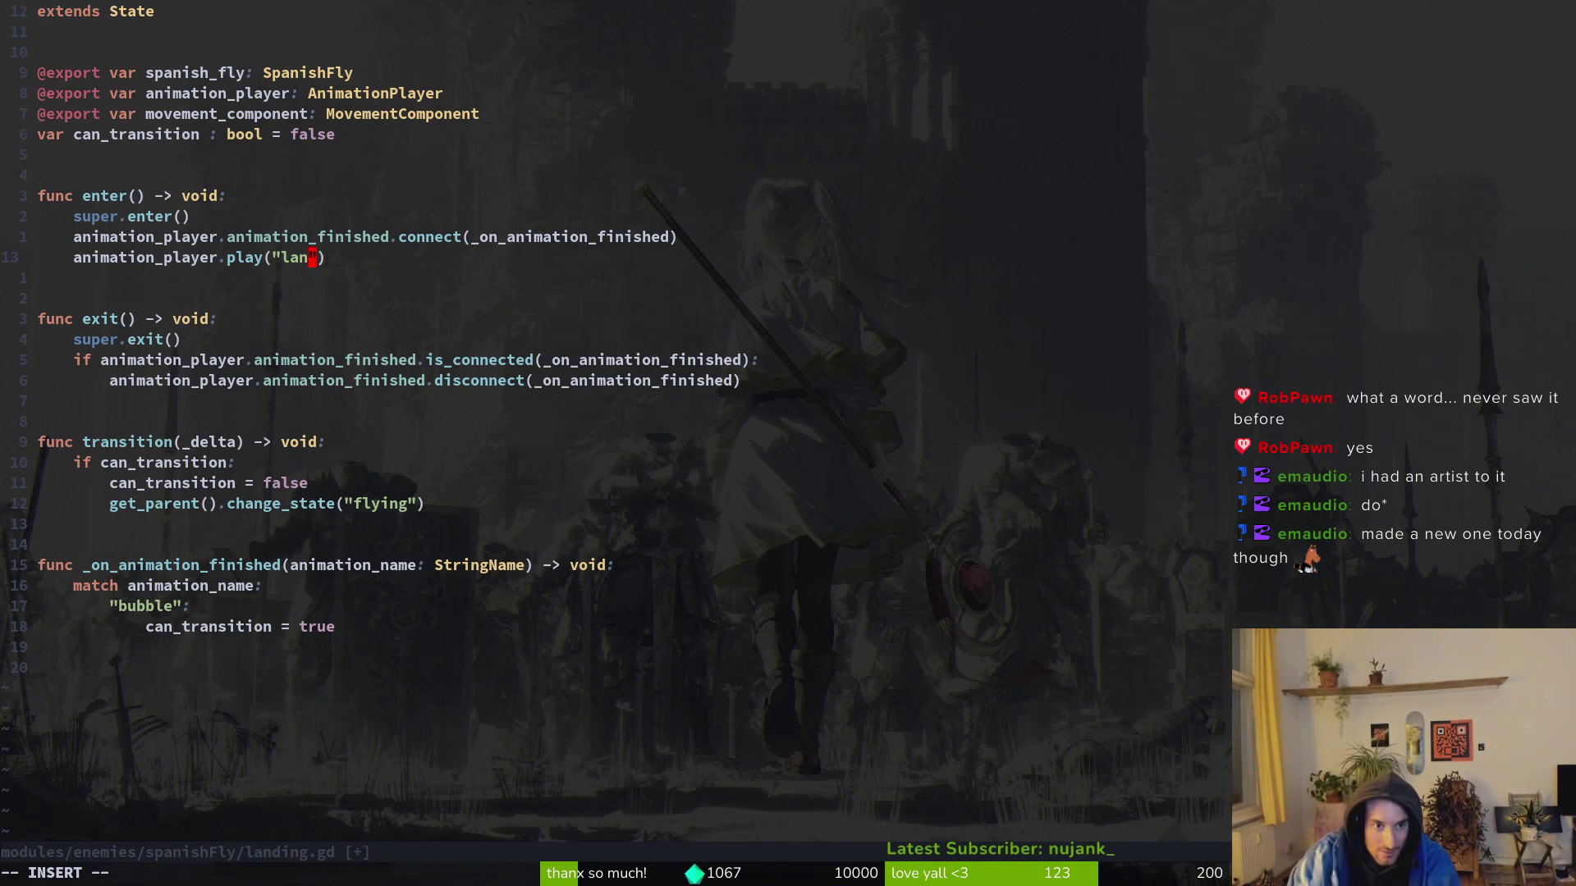
type("flyLand")
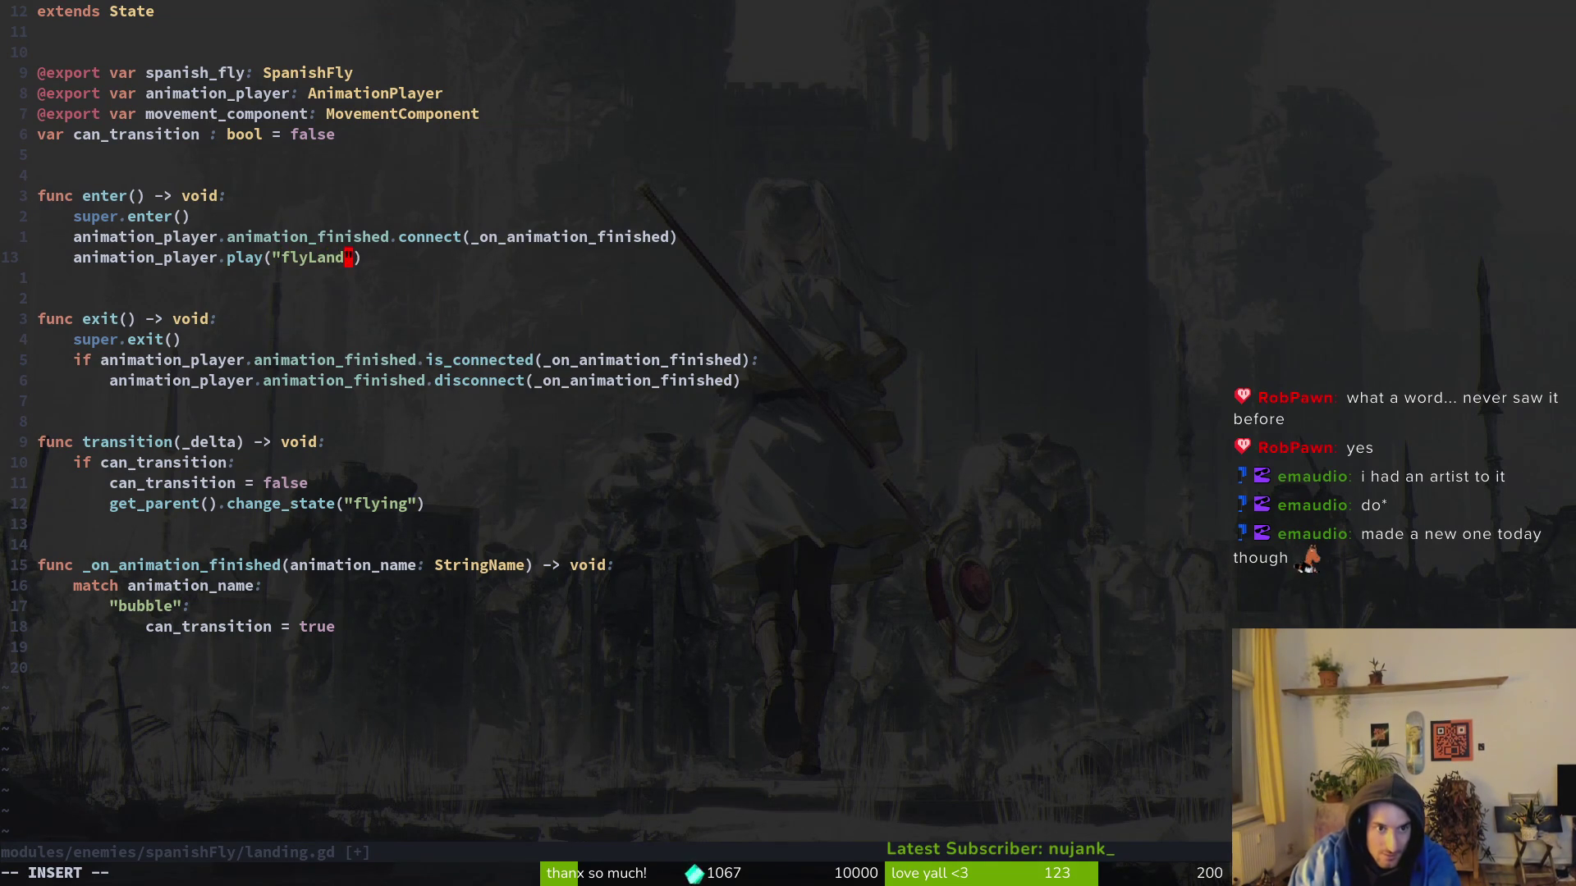
key("Escape")
type(":w")
key("Return")
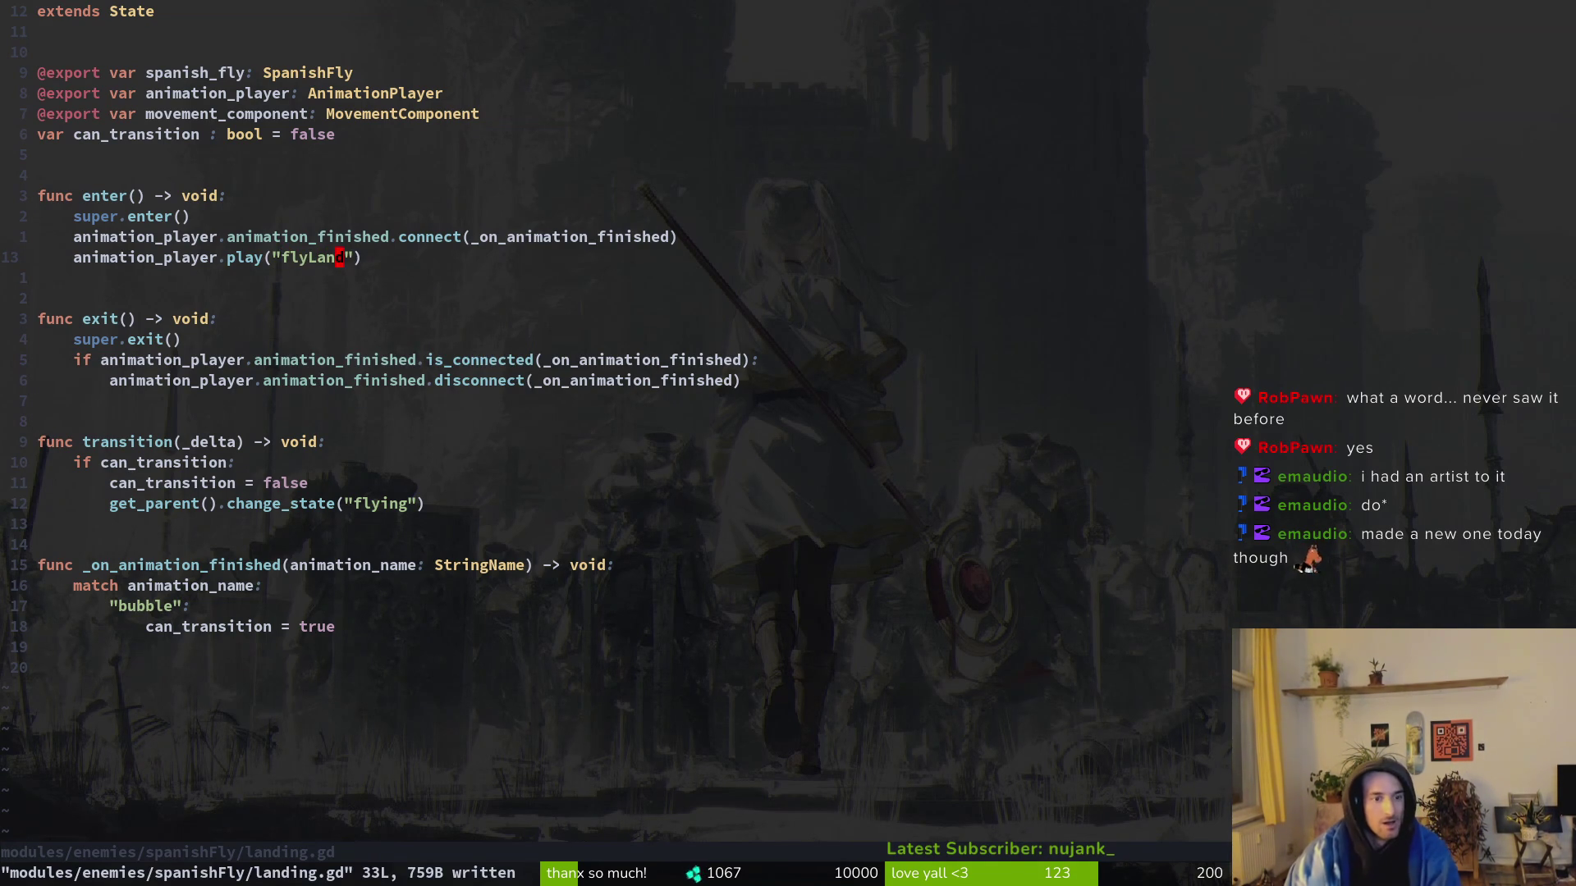
Step: Retype the "bubble" match case further down as "flyLand"
key("1")
key("7")
key("j")
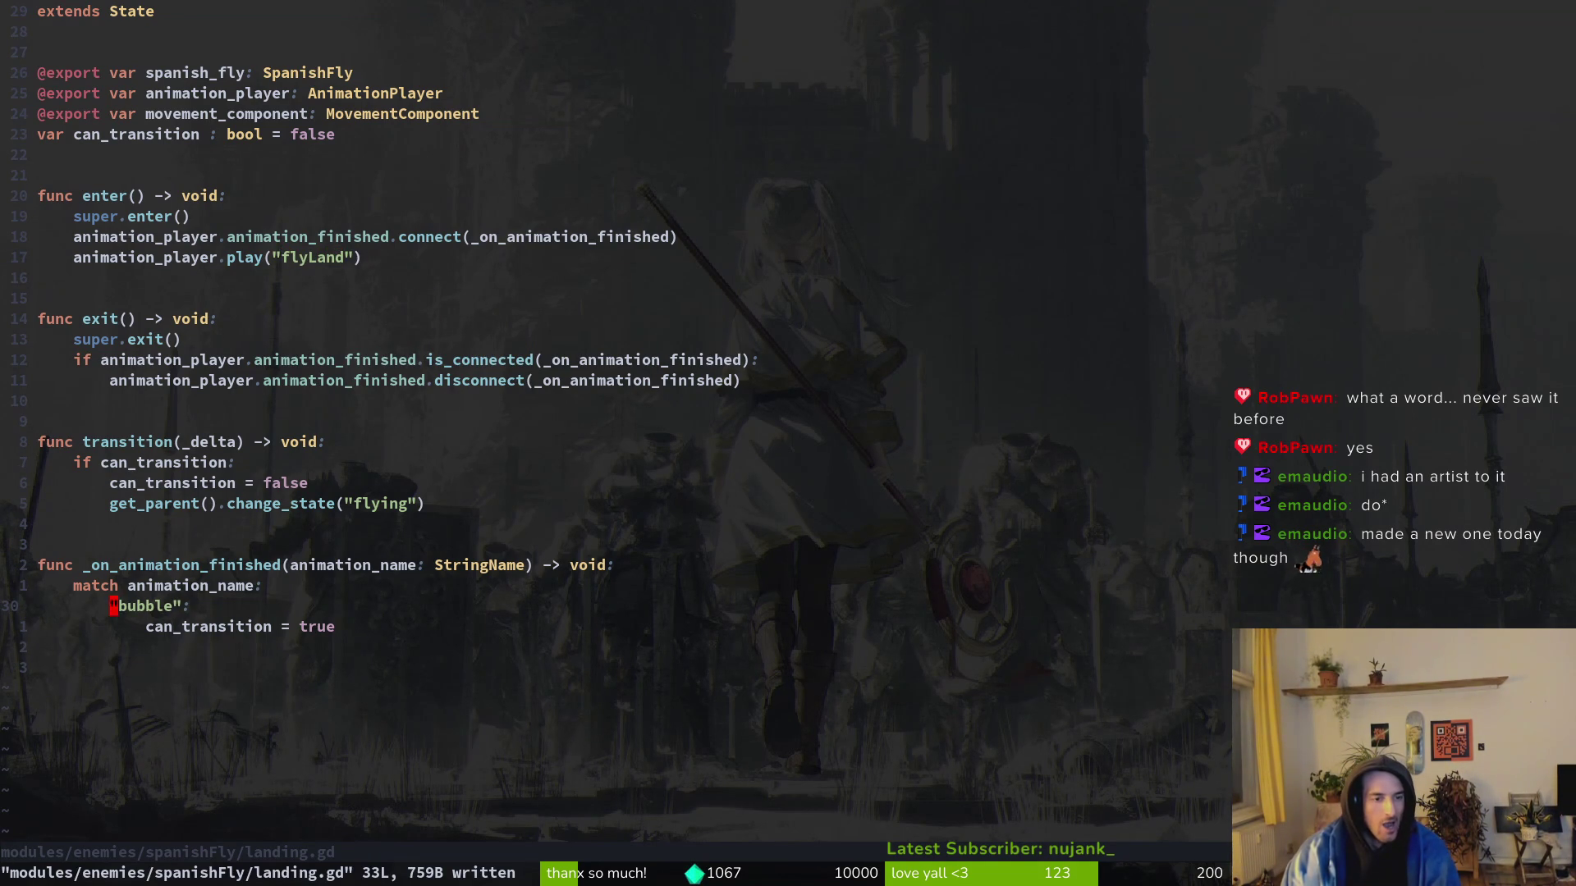
key("c")
key("i")
key("quotedbl")
type("flyLand")
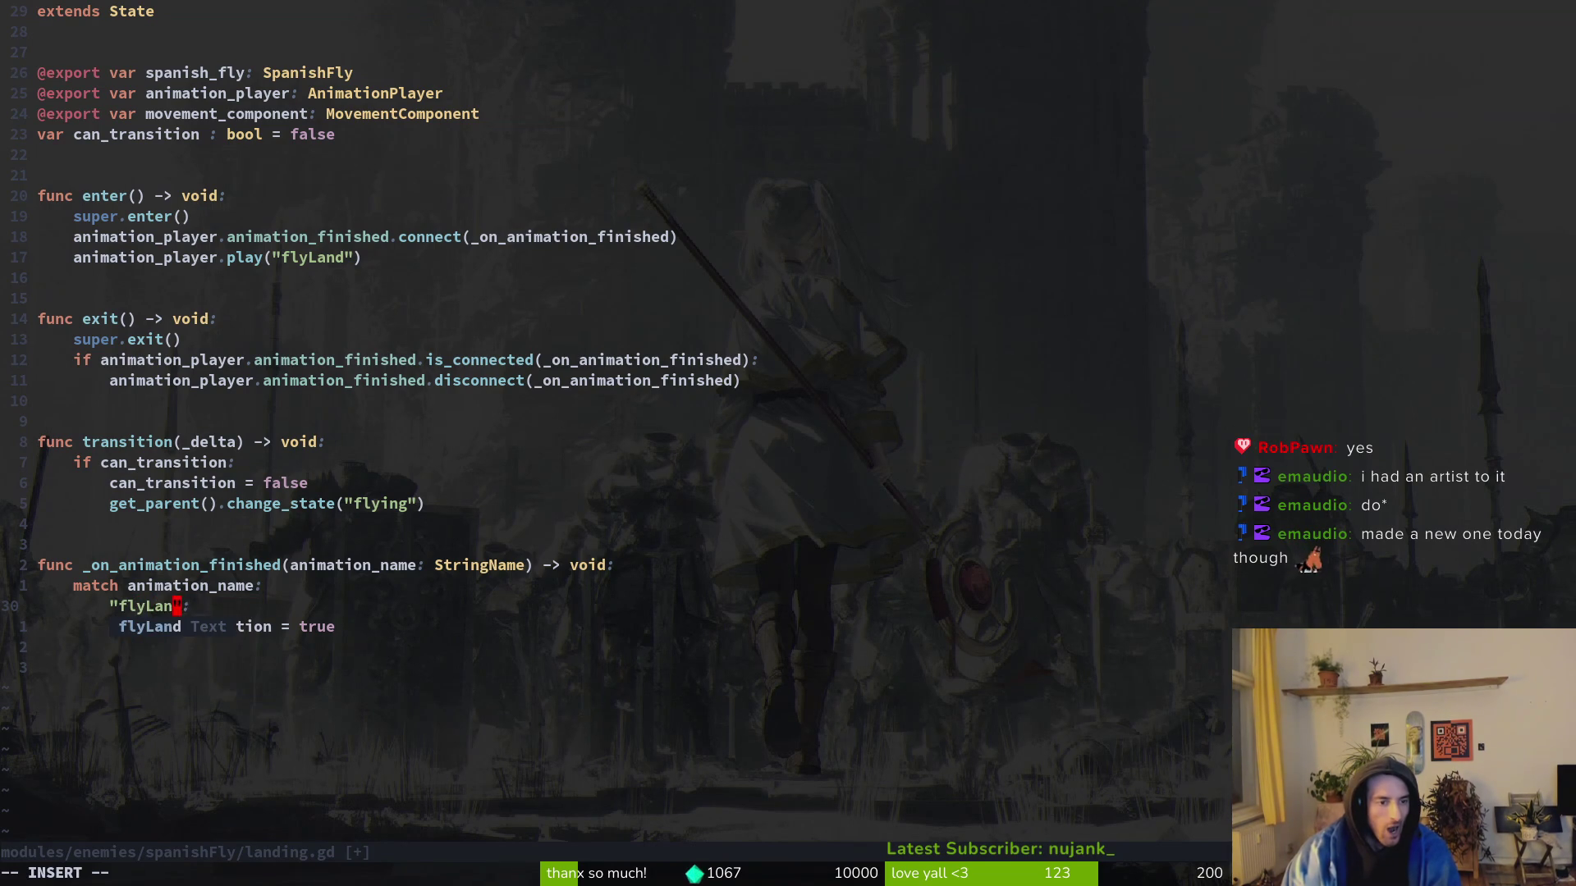